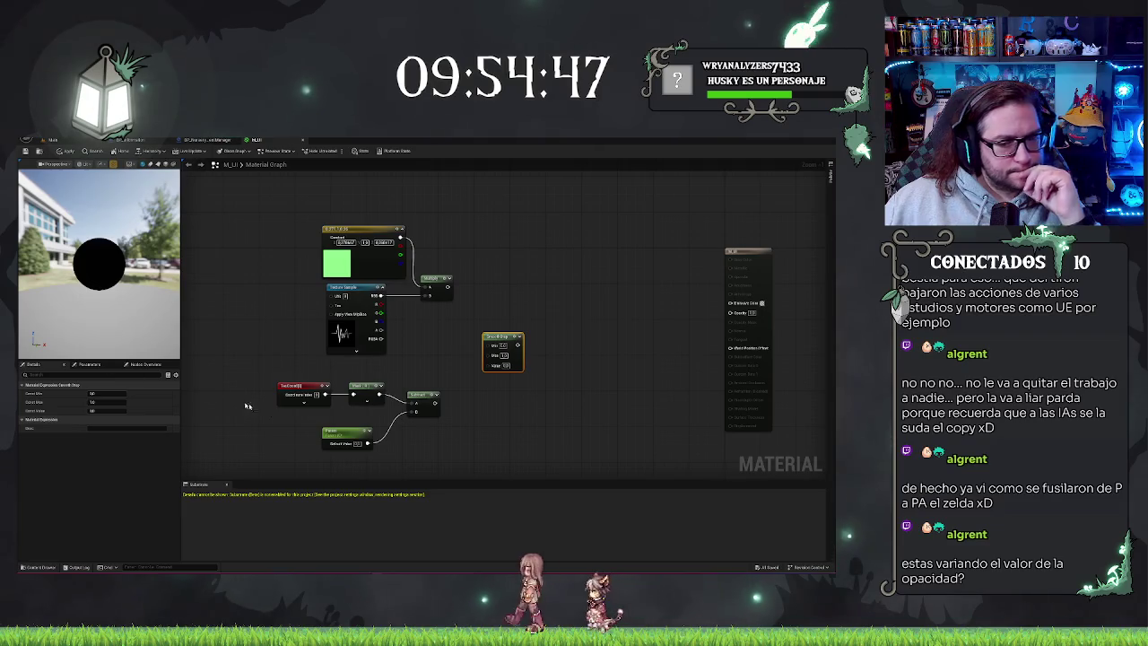
# Rename the bottom Scalar Parameter node in the M_UI graph to Opacity.
pyautogui.click(367, 432)
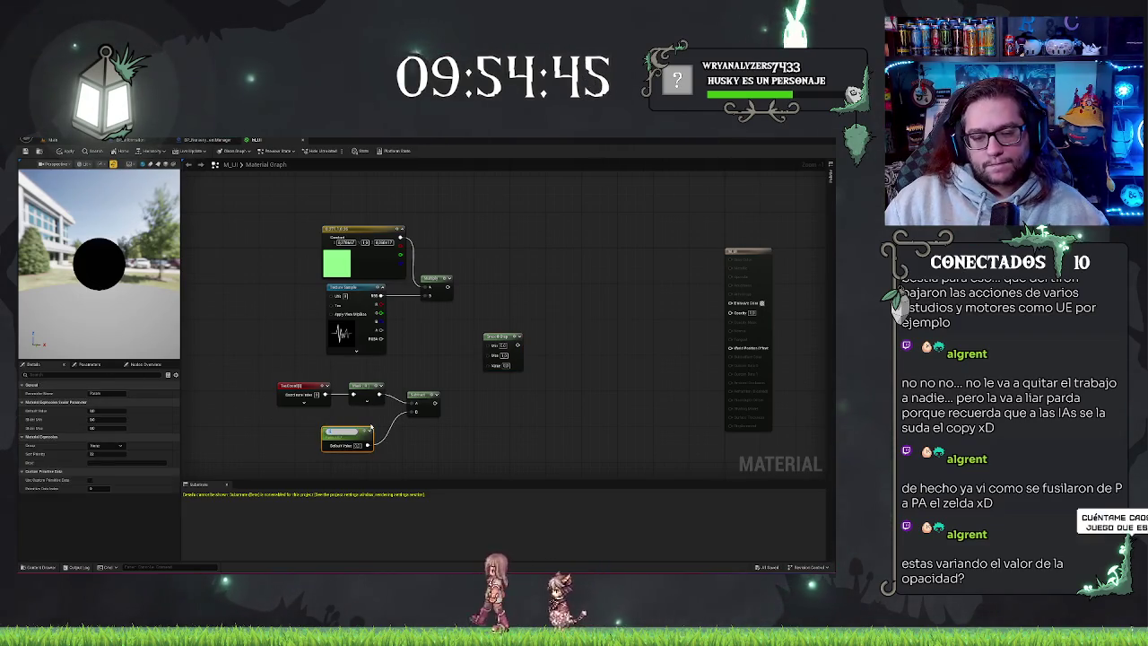
pyautogui.write('Opacity')
pyautogui.press('Return')
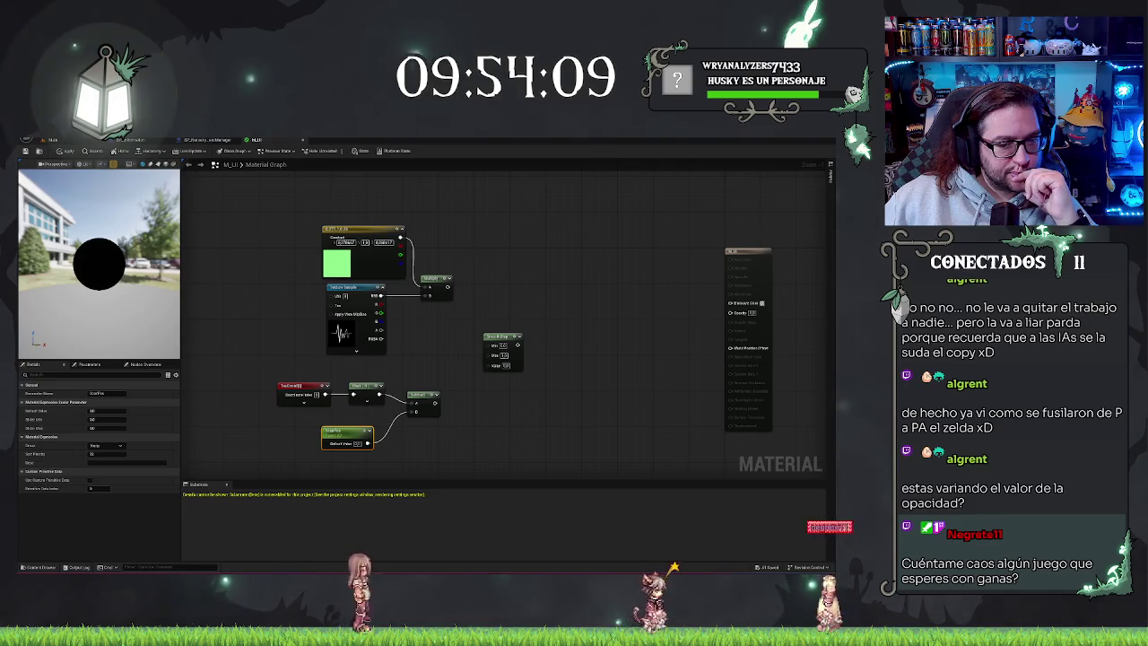
pyautogui.rightClick(265, 355)
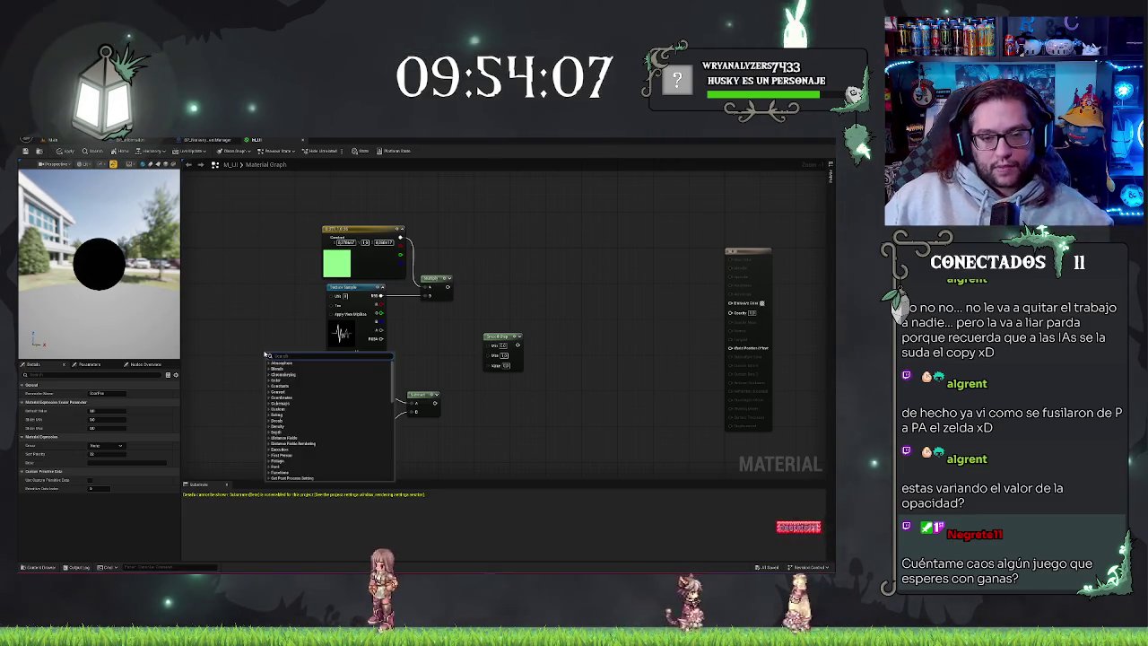
pyautogui.write('texcoord')
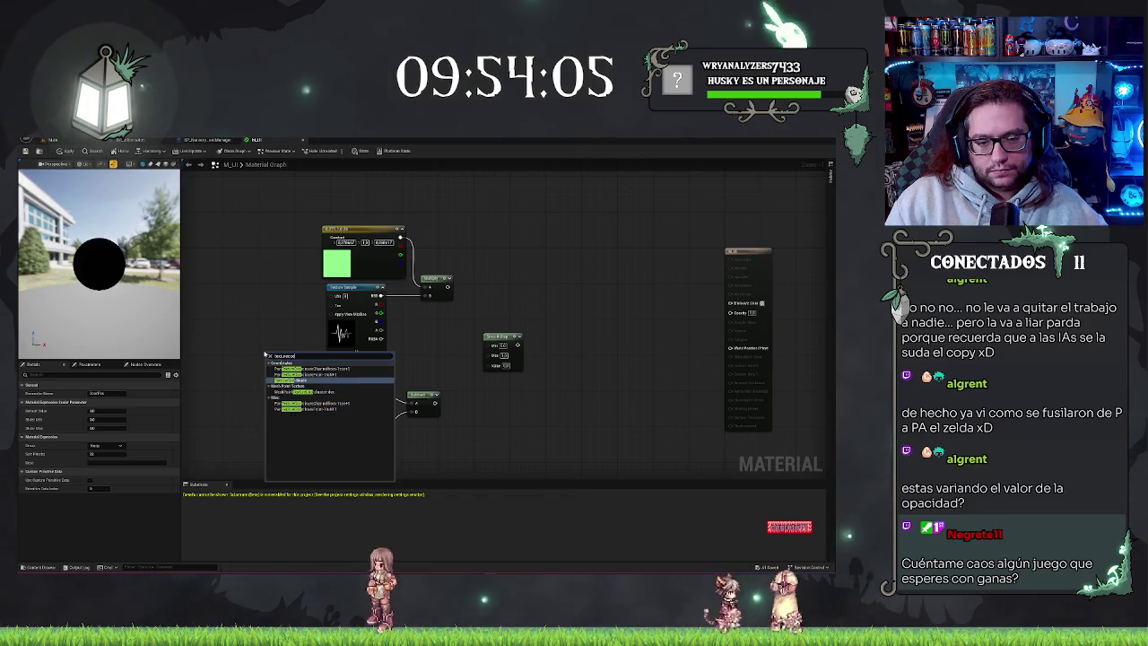
pyautogui.press('Return')
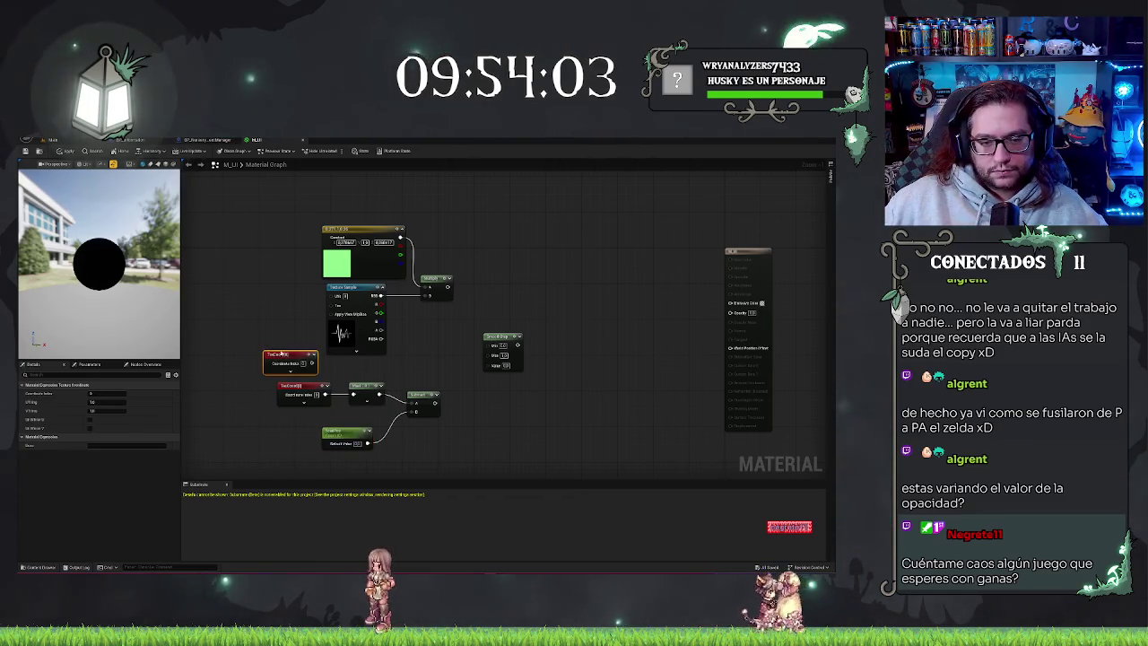
pyautogui.moveTo(287, 356); pyautogui.dragTo(242, 350)
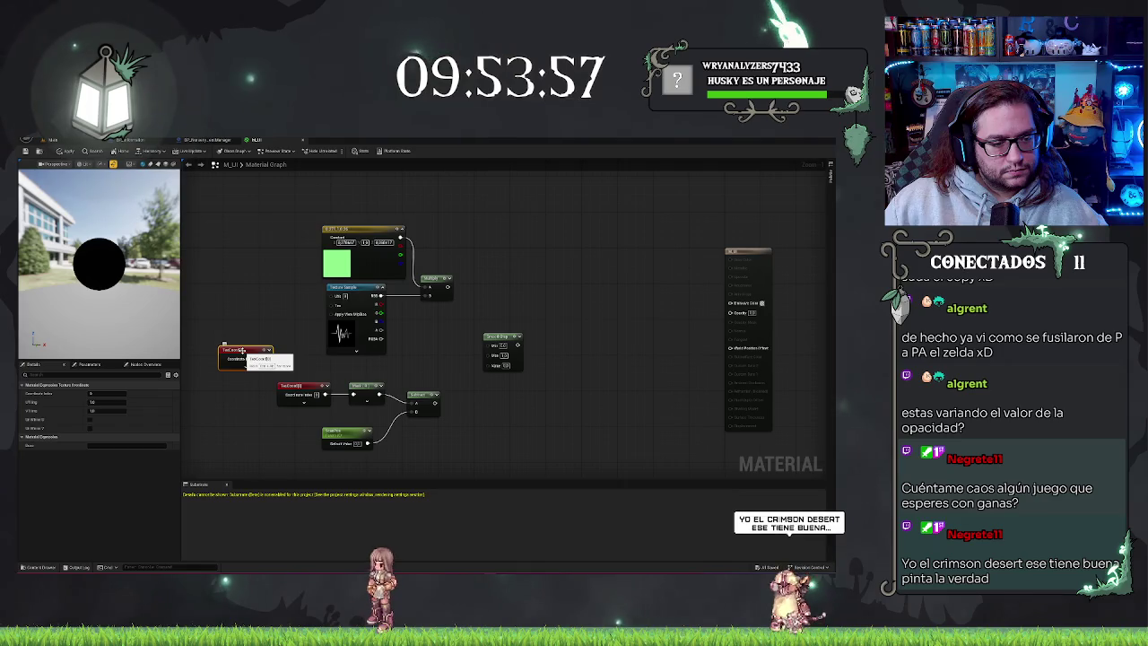
pyautogui.press('Delete')
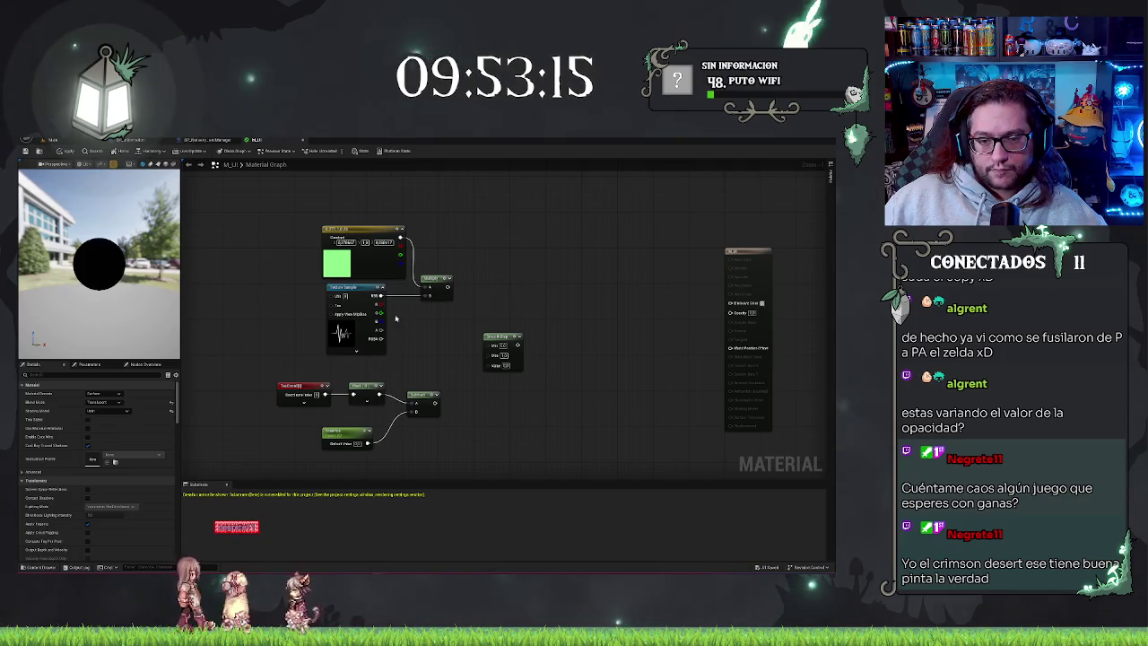
# Add a Multiply node fed by the Texture Sample and place the Clamp node beneath it.
pyautogui.moveTo(382, 338); pyautogui.dragTo(578, 311)
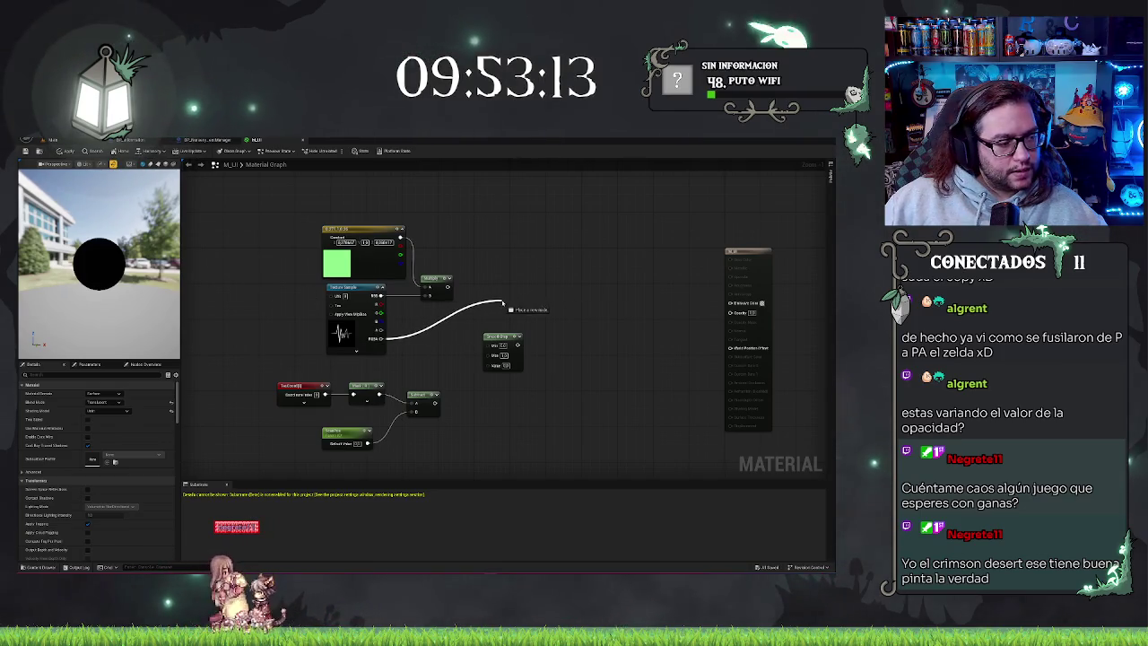
pyautogui.moveTo(503, 303); pyautogui.dragTo(503, 302)
pyautogui.write('mul')
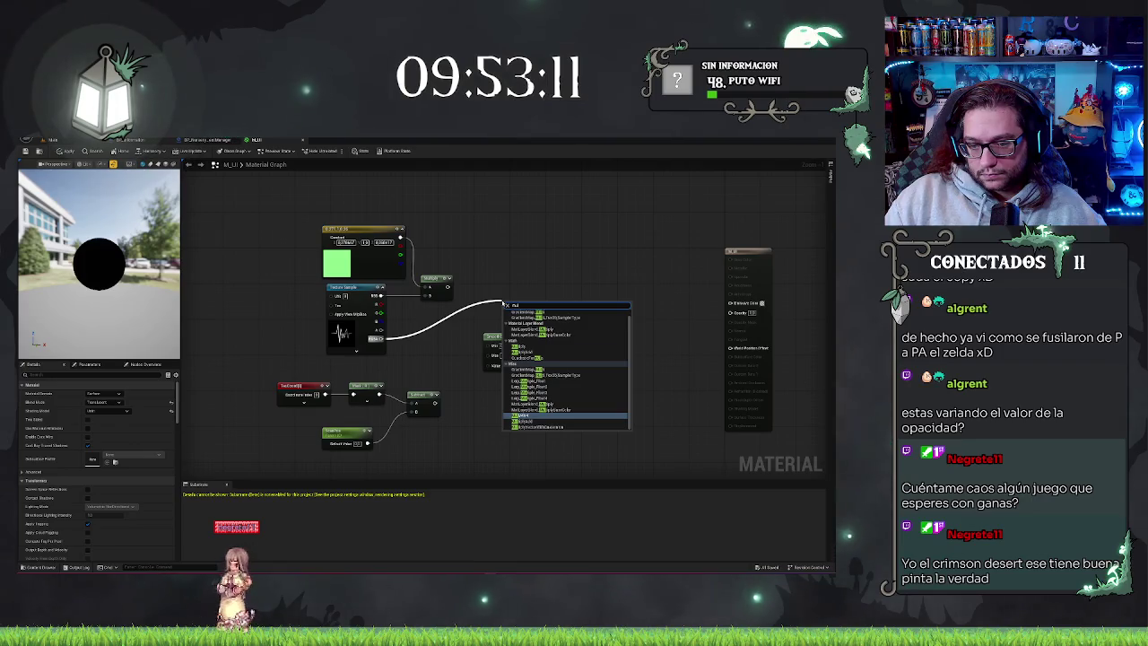
pyautogui.press('Return')
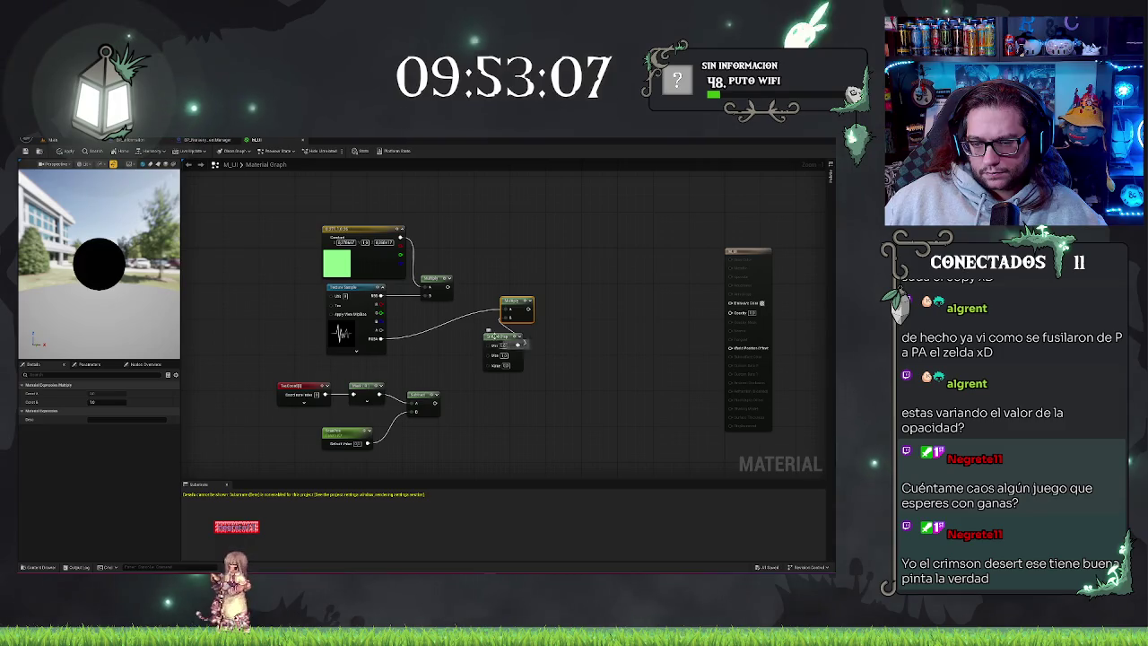
pyautogui.moveTo(517, 343); pyautogui.dragTo(498, 362)
pyautogui.moveTo(510, 299); pyautogui.dragTo(521, 318)
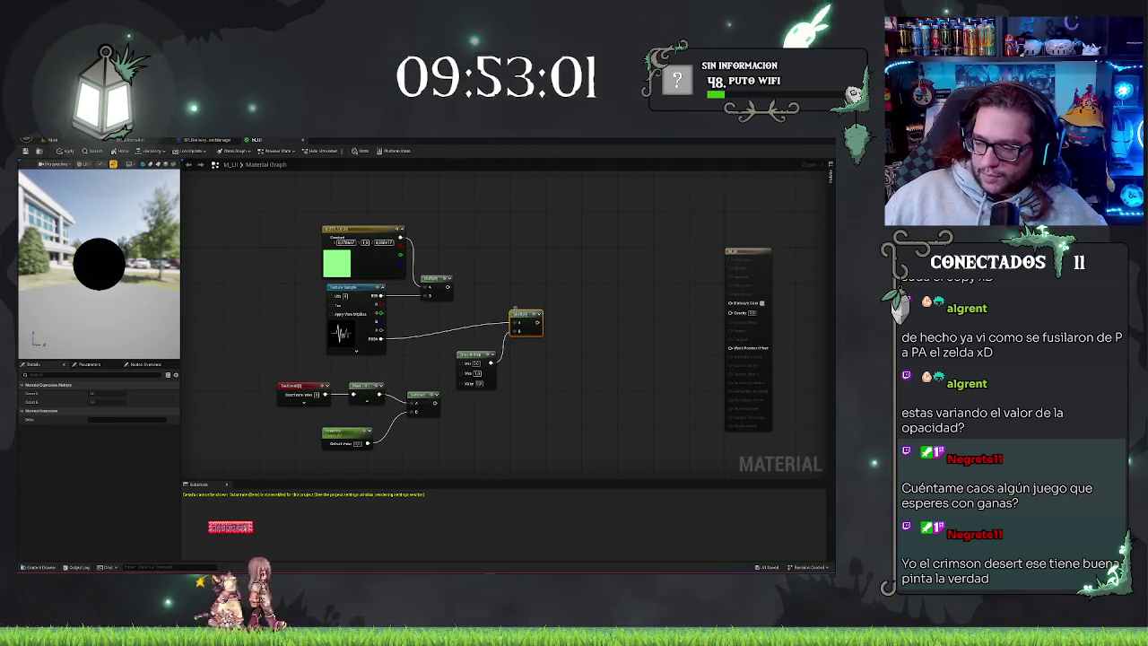
pyautogui.press('Escape')
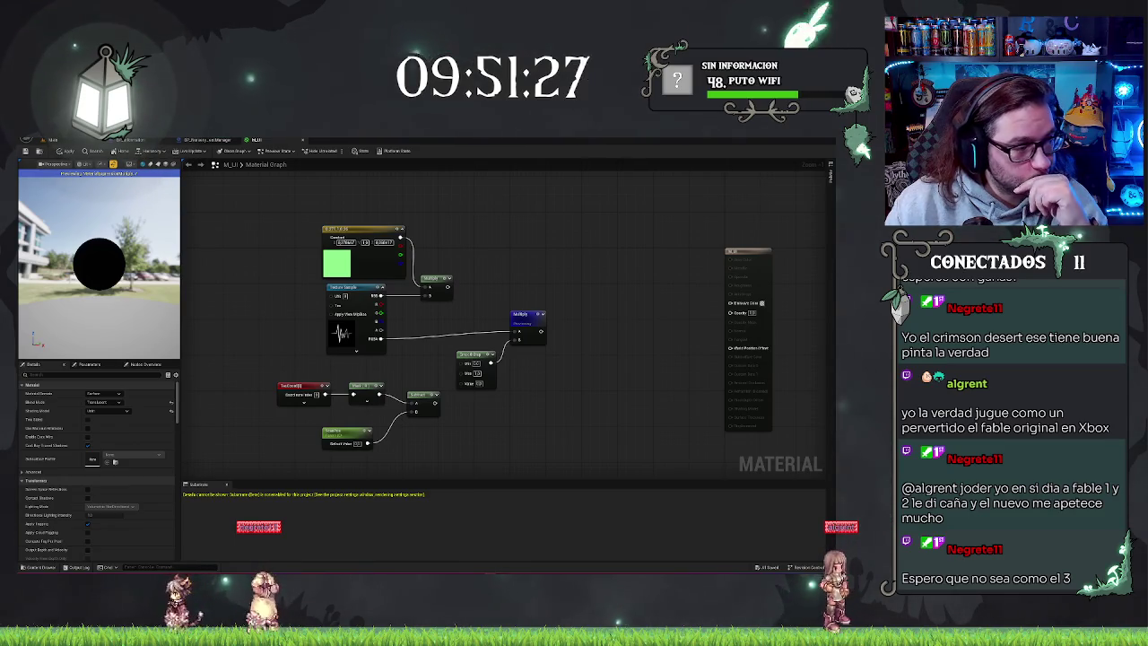
# Set Blend Mode to Masked and Shading Model to Default Lit, and wire Multiply into Opacity Mask.
pyautogui.click(743, 251)
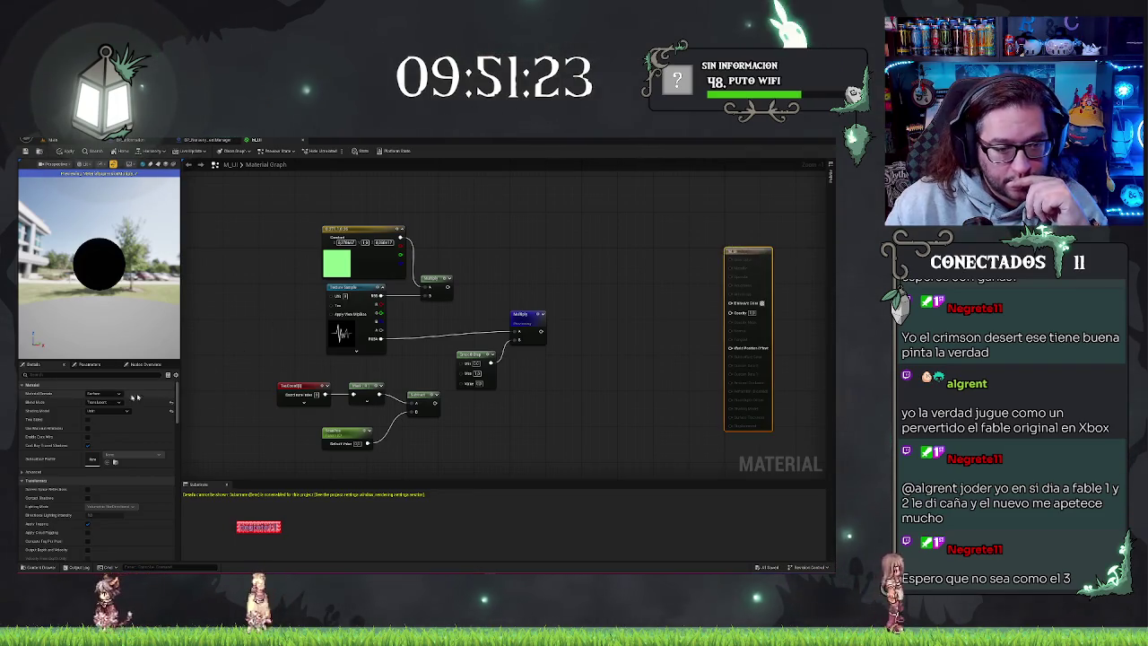
pyautogui.click(104, 402)
pyautogui.click(104, 409)
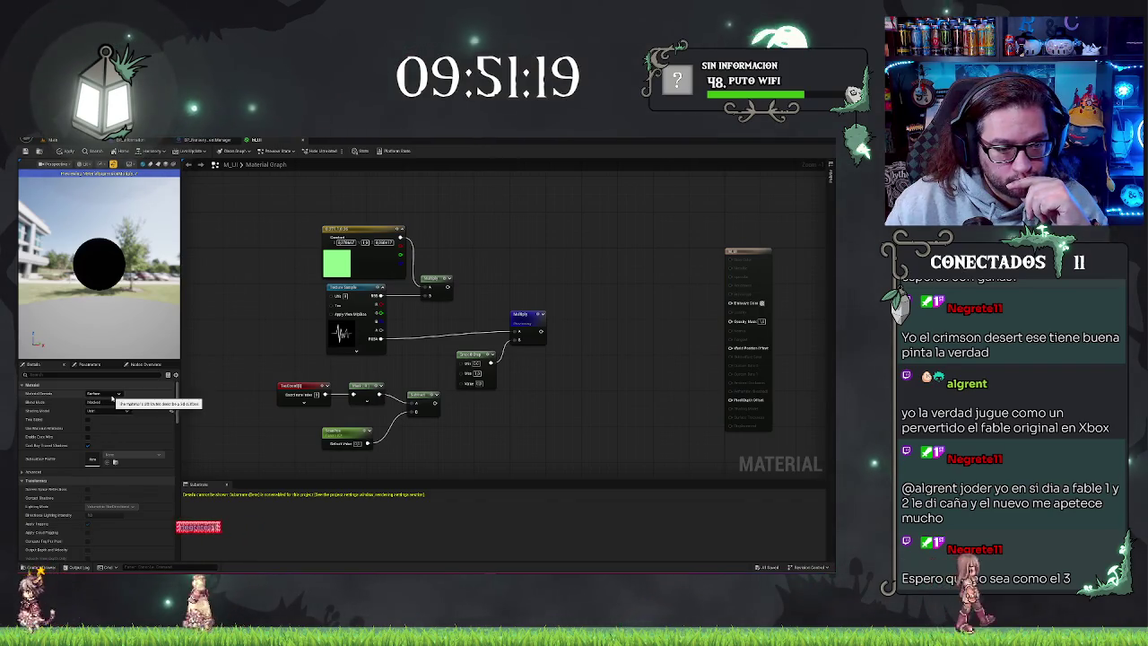
pyautogui.click(114, 410)
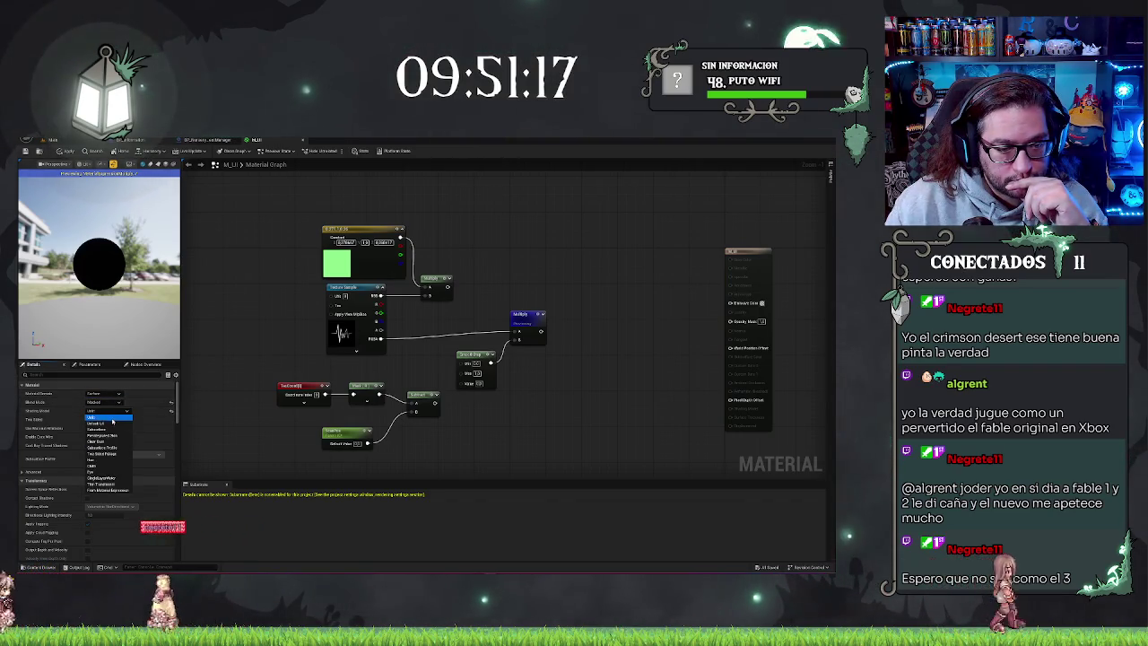
pyautogui.click(102, 423)
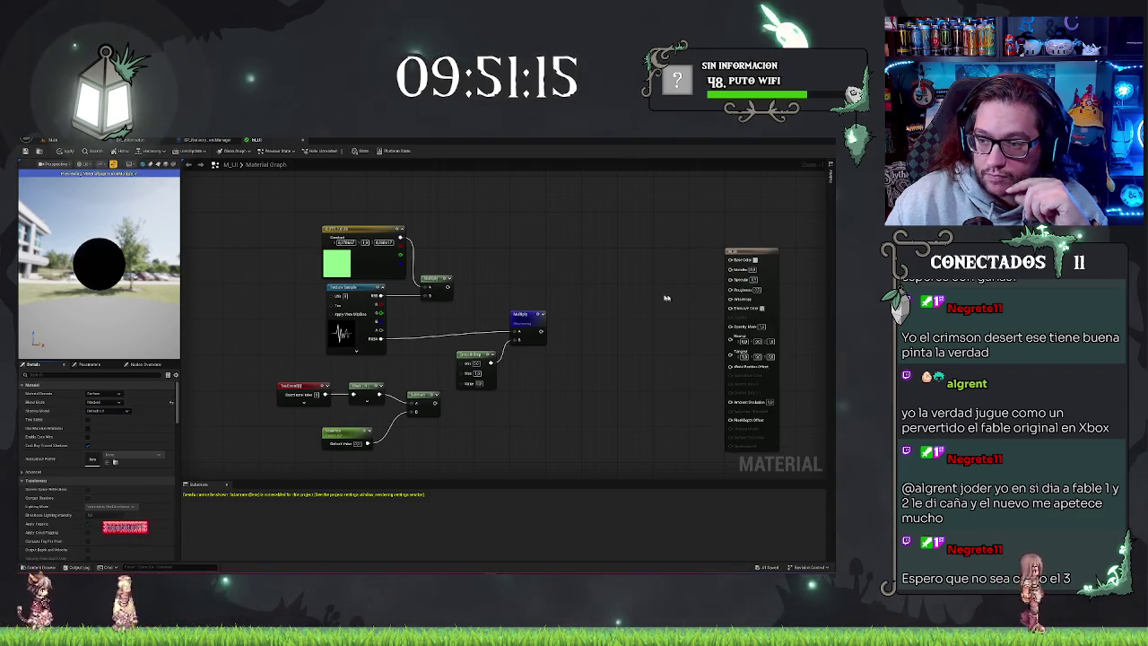
pyautogui.moveTo(541, 332)
pyautogui.mouseDown()
pyautogui.moveTo(705, 333)
pyautogui.moveTo(705, 405)
pyautogui.moveTo(728, 326)
pyautogui.mouseUp()
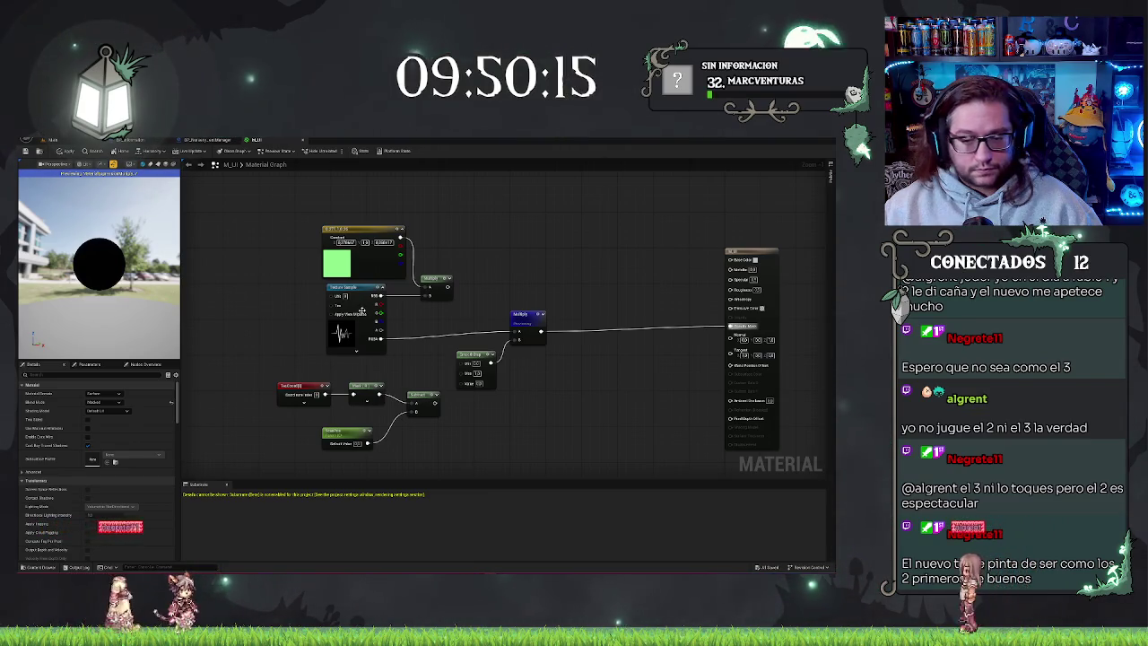
# Wire the Add result and the mask output into the two inputs of the node before Multiply.
pyautogui.moveTo(435, 403); pyautogui.dragTo(460, 379)
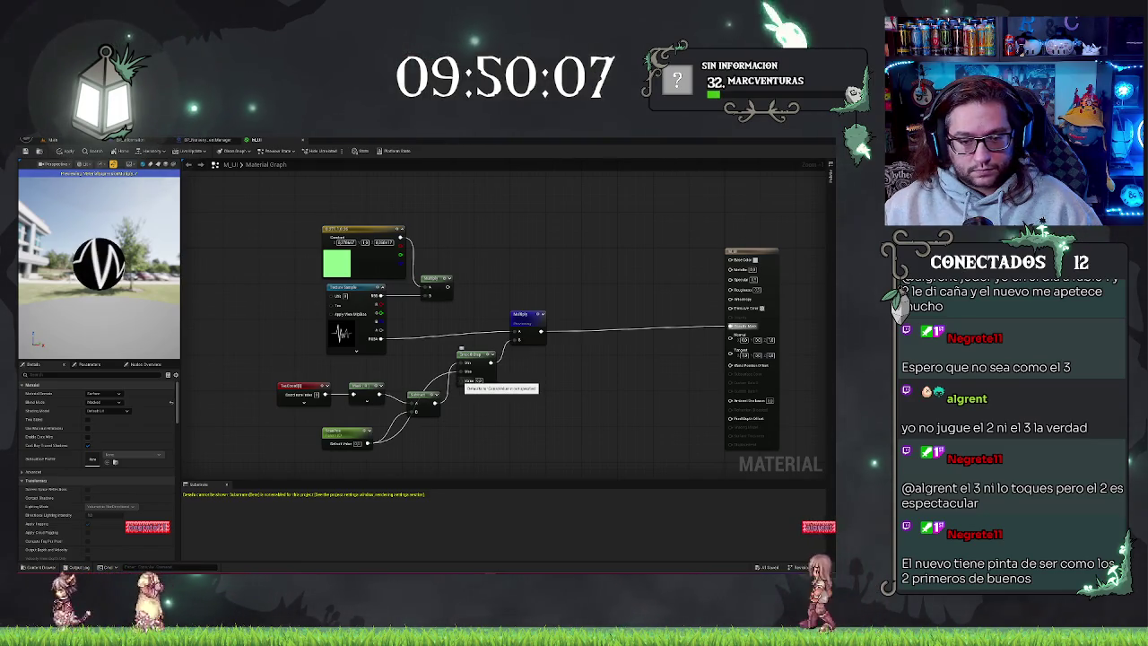
pyautogui.moveTo(459, 383); pyautogui.dragTo(380, 395)
pyautogui.moveTo(110, 272); pyautogui.dragTo(110, 273)
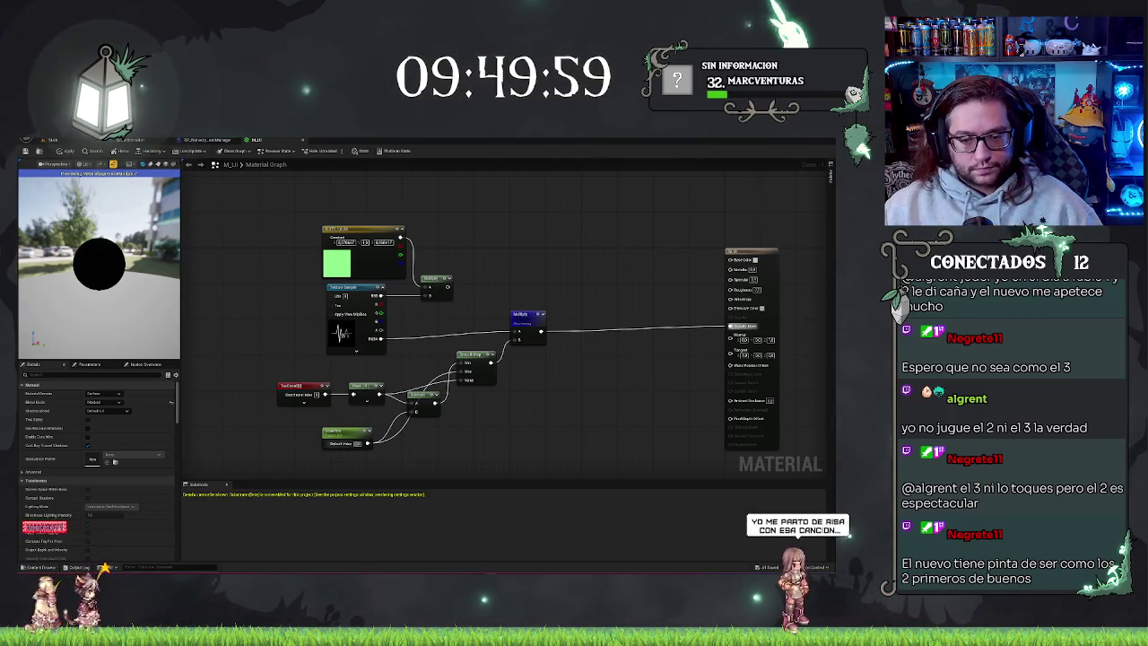
pyautogui.click(356, 441)
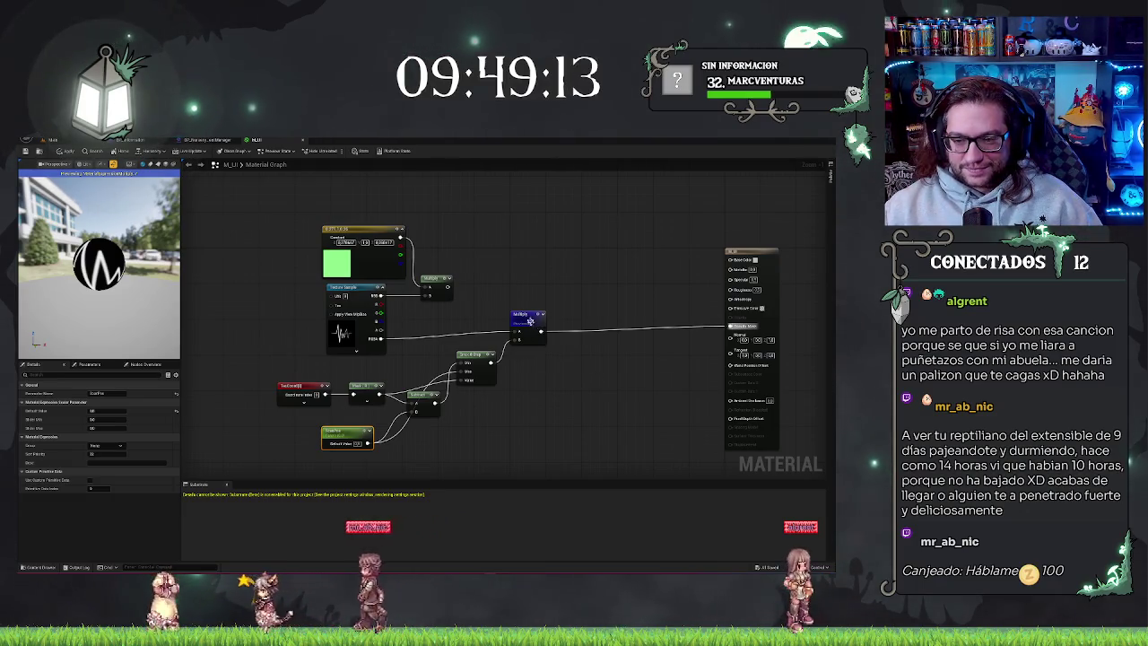
# Wire the green-tinted Multiply output into Base Color and shift the Opacity node slightly left.
pyautogui.click(526, 317)
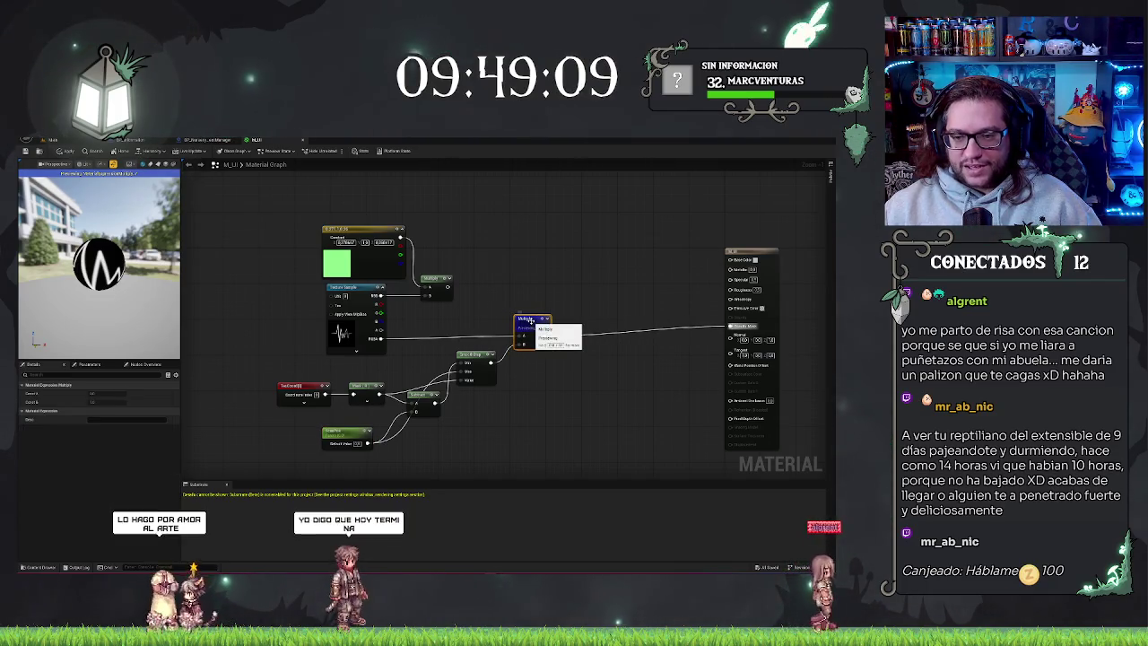
pyautogui.moveTo(449, 285)
pyautogui.mouseDown()
pyautogui.moveTo(714, 270)
pyautogui.moveTo(728, 259)
pyautogui.mouseUp()
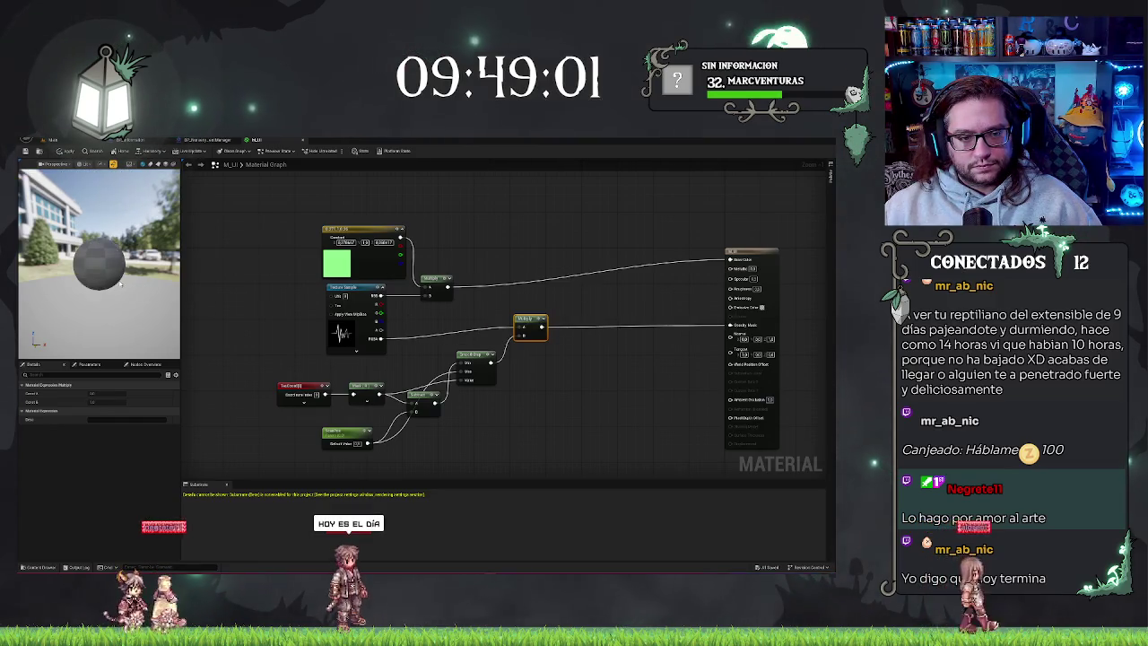
pyautogui.moveTo(104, 280)
pyautogui.mouseDown()
pyautogui.moveTo(152, 280)
pyautogui.moveTo(121, 267)
pyautogui.moveTo(161, 278)
pyautogui.mouseUp()
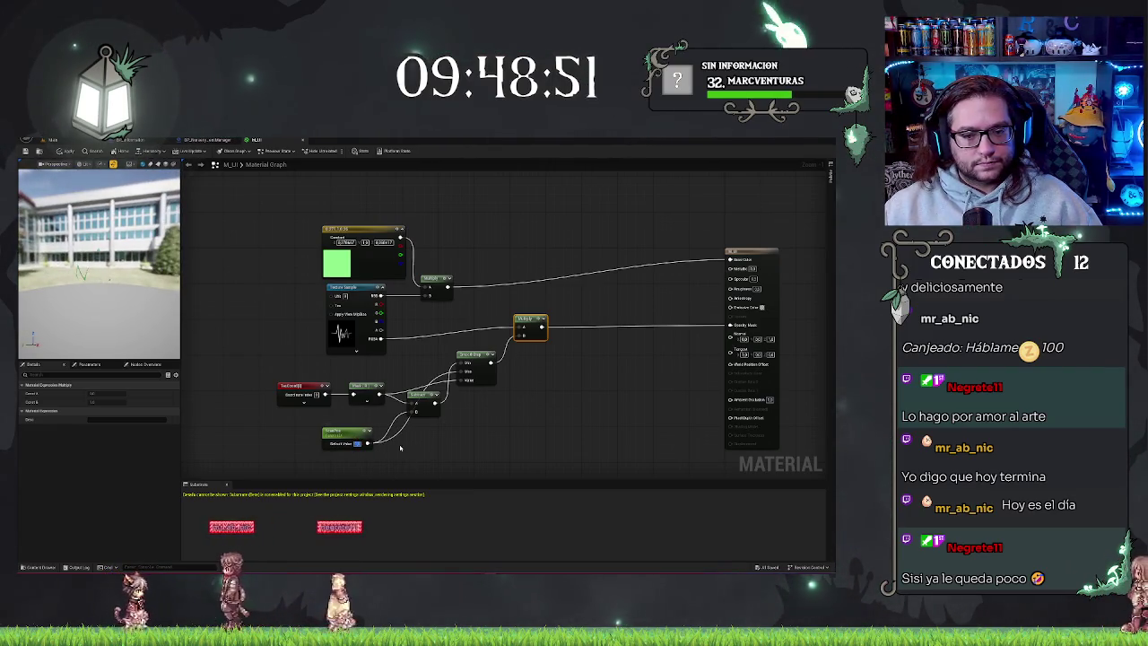
pyautogui.moveTo(135, 269)
pyautogui.mouseDown()
pyautogui.moveTo(153, 271)
pyautogui.moveTo(125, 269)
pyautogui.mouseUp()
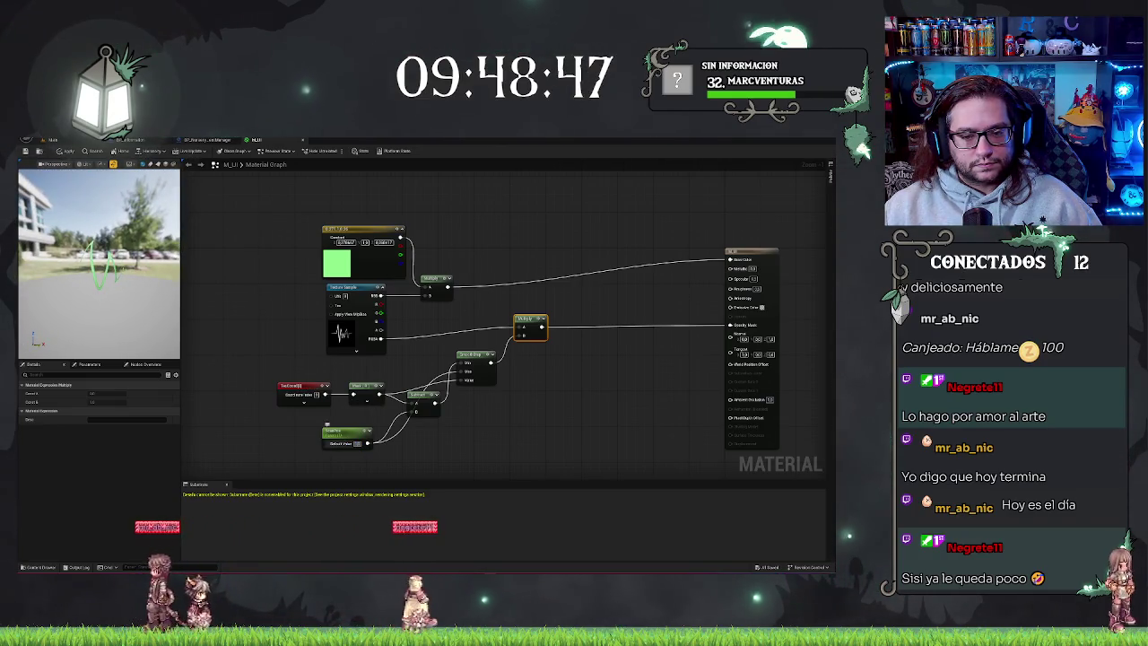
pyautogui.moveTo(114, 350); pyautogui.dragTo(142, 281)
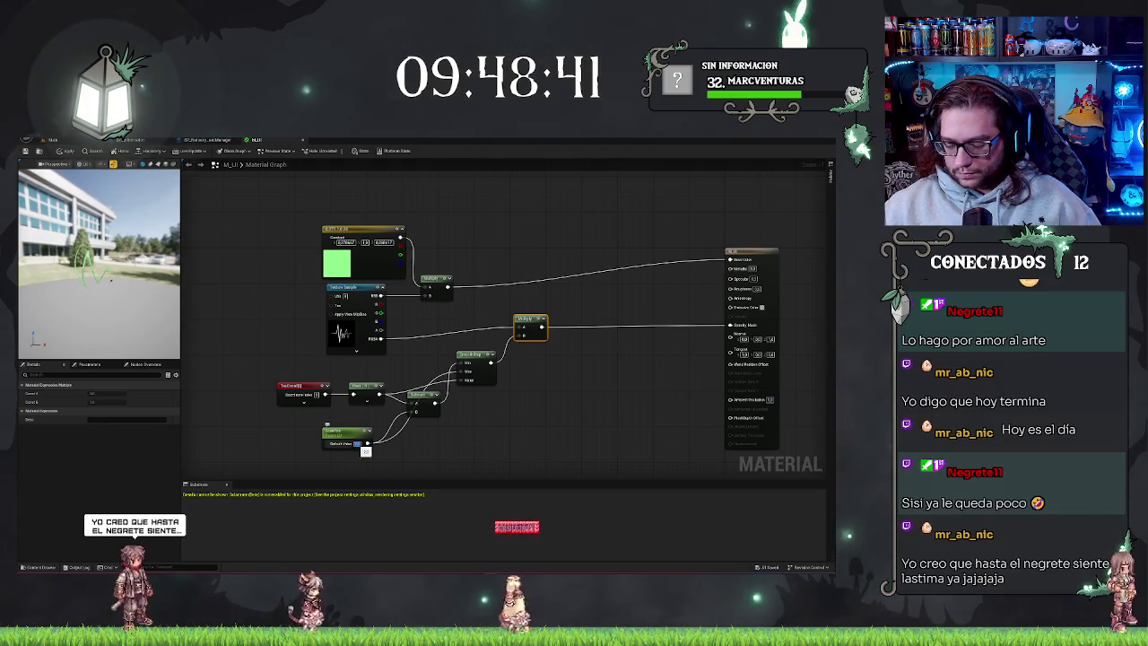
pyautogui.moveTo(170, 332)
pyautogui.mouseDown()
pyautogui.moveTo(152, 334)
pyautogui.moveTo(191, 342)
pyautogui.mouseUp()
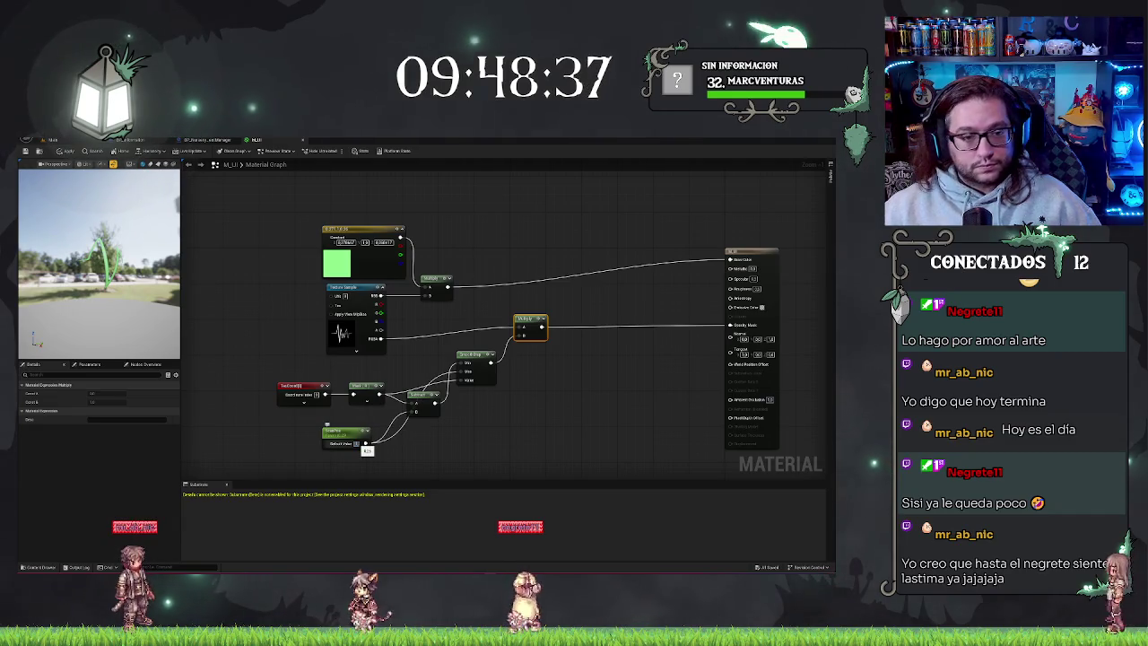
pyautogui.moveTo(171, 336); pyautogui.dragTo(216, 331)
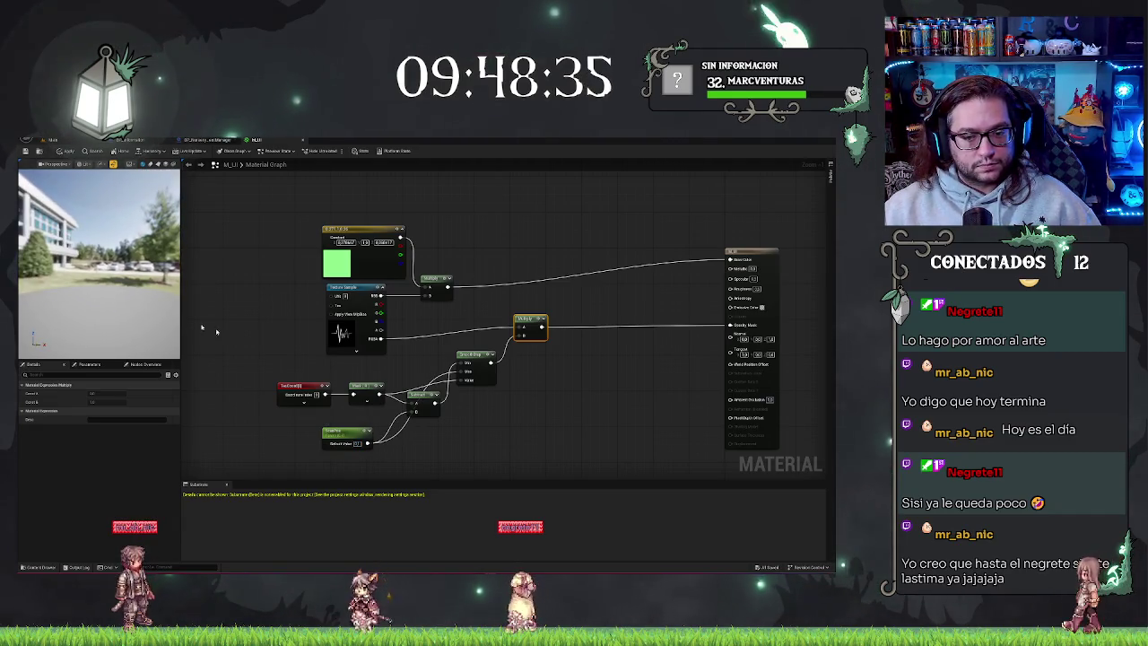
pyautogui.click(477, 467)
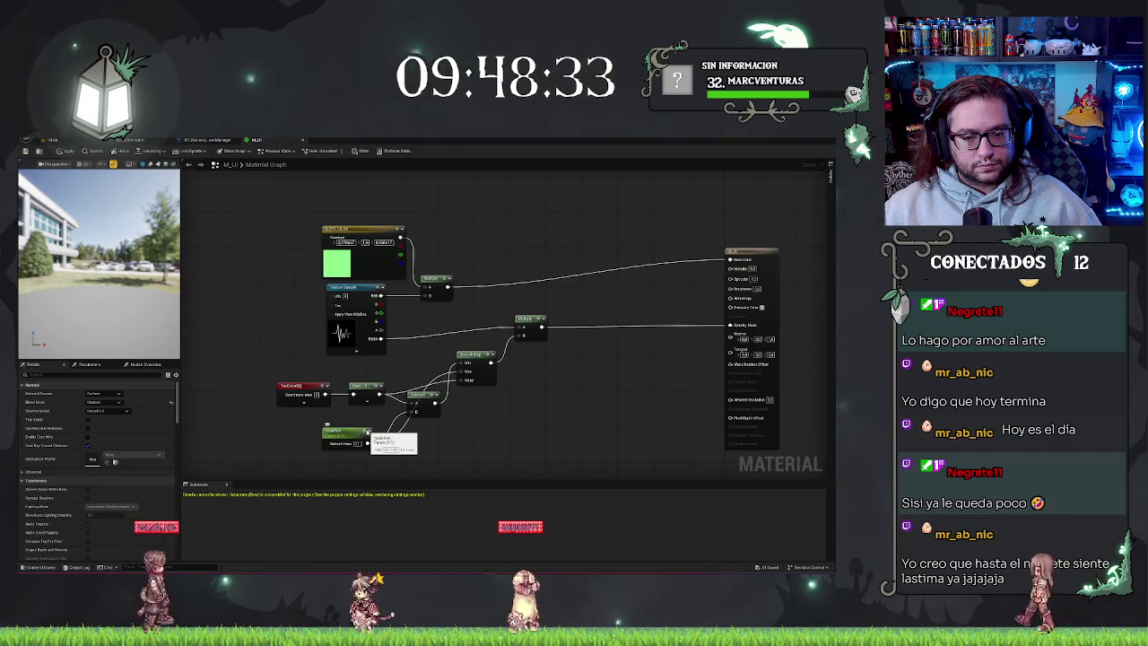
pyautogui.moveTo(344, 440)
pyautogui.mouseDown()
pyautogui.moveTo(261, 446)
pyautogui.moveTo(170, 431)
pyautogui.moveTo(384, 421)
pyautogui.mouseUp()
# Add a Time node feeding a new Sine node and reroute the scalar parameter's wires into it.
pyautogui.rightClick(384, 458)
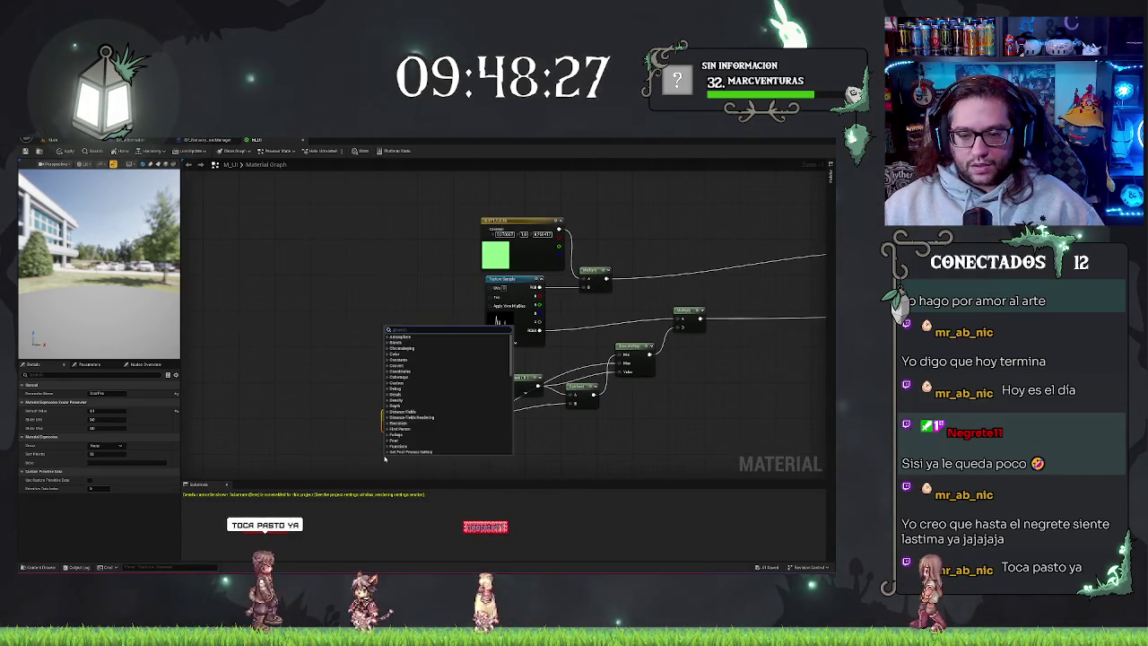
pyautogui.write('time')
pyautogui.press('Return')
pyautogui.moveTo(408, 465); pyautogui.dragTo(435, 457)
pyautogui.write('sine')
pyautogui.press('Return')
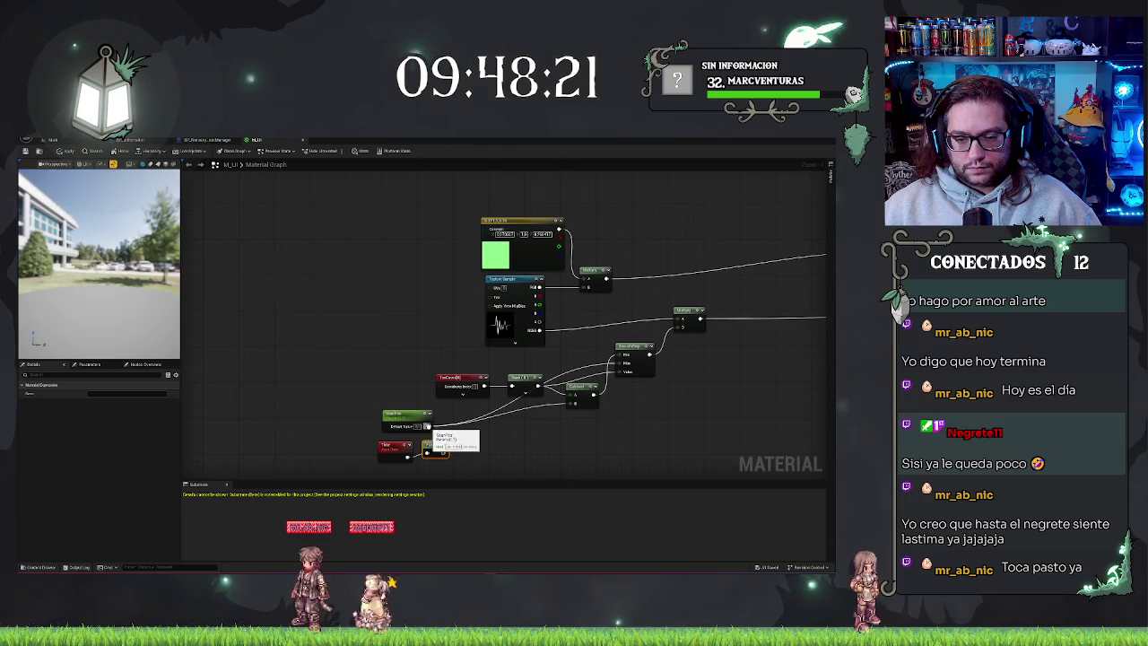
pyautogui.moveTo(428, 427); pyautogui.dragTo(444, 446)
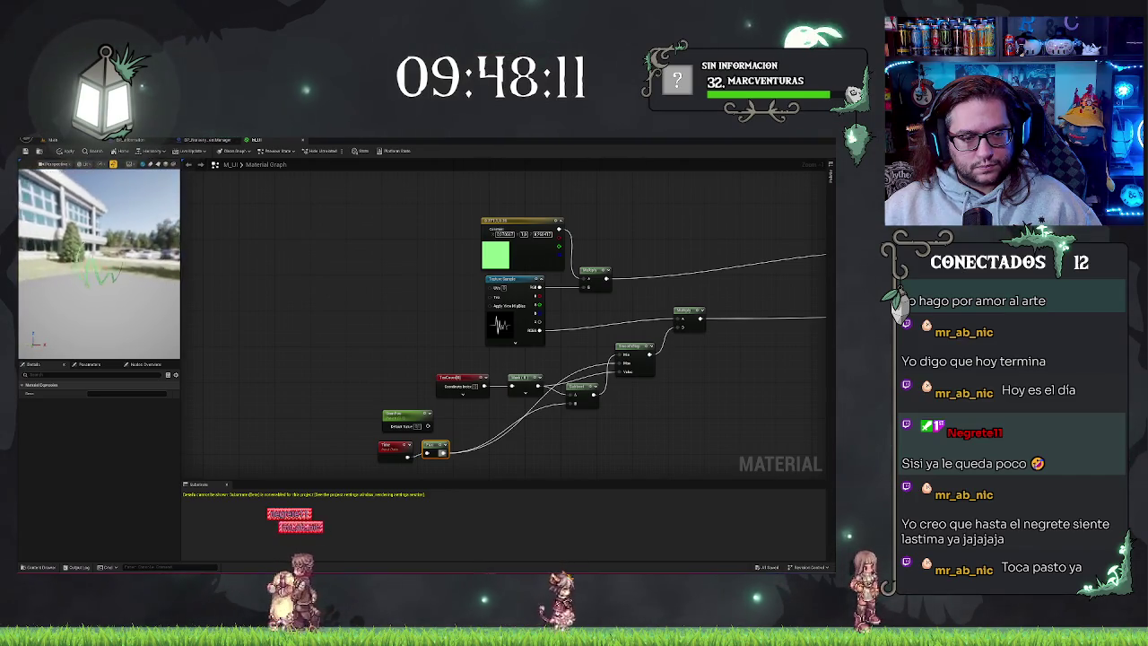
pyautogui.moveTo(657, 435); pyautogui.dragTo(600, 422)
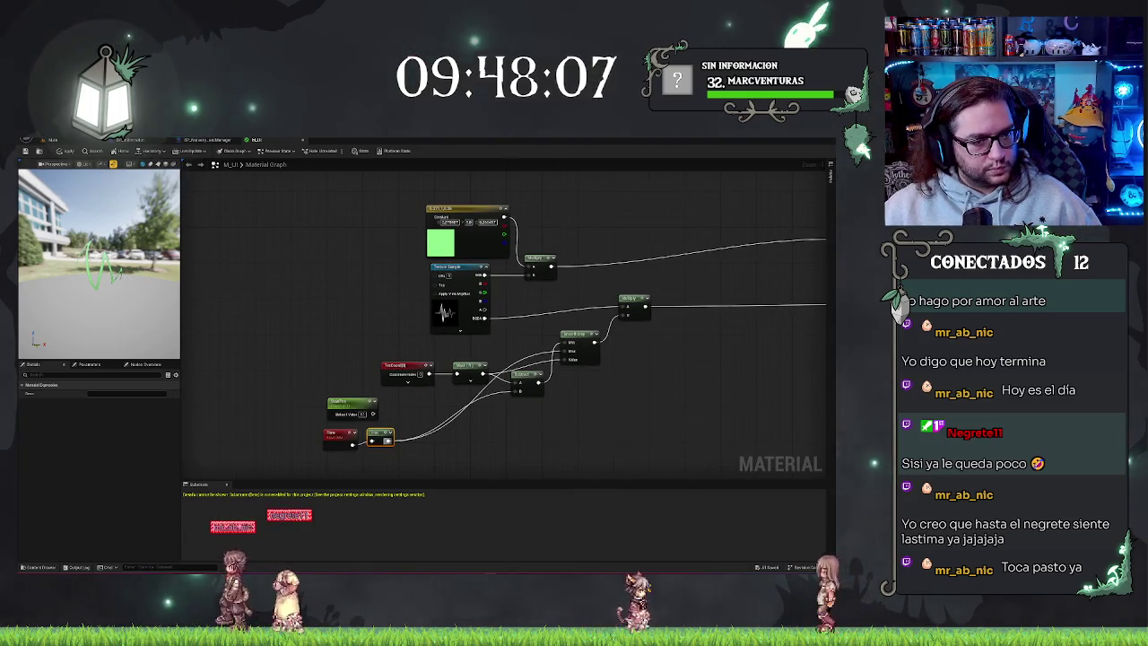
# Try custom periods of 1 and 40 on the Time node, then turn the period override off.
pyautogui.click(333, 435)
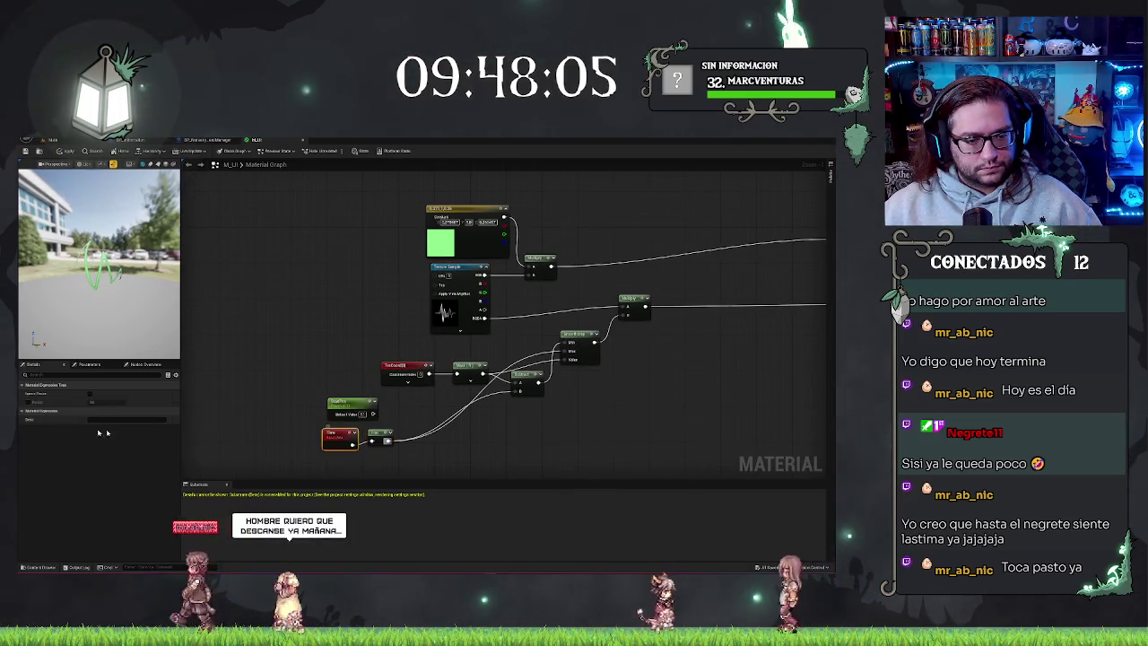
pyautogui.click(28, 404)
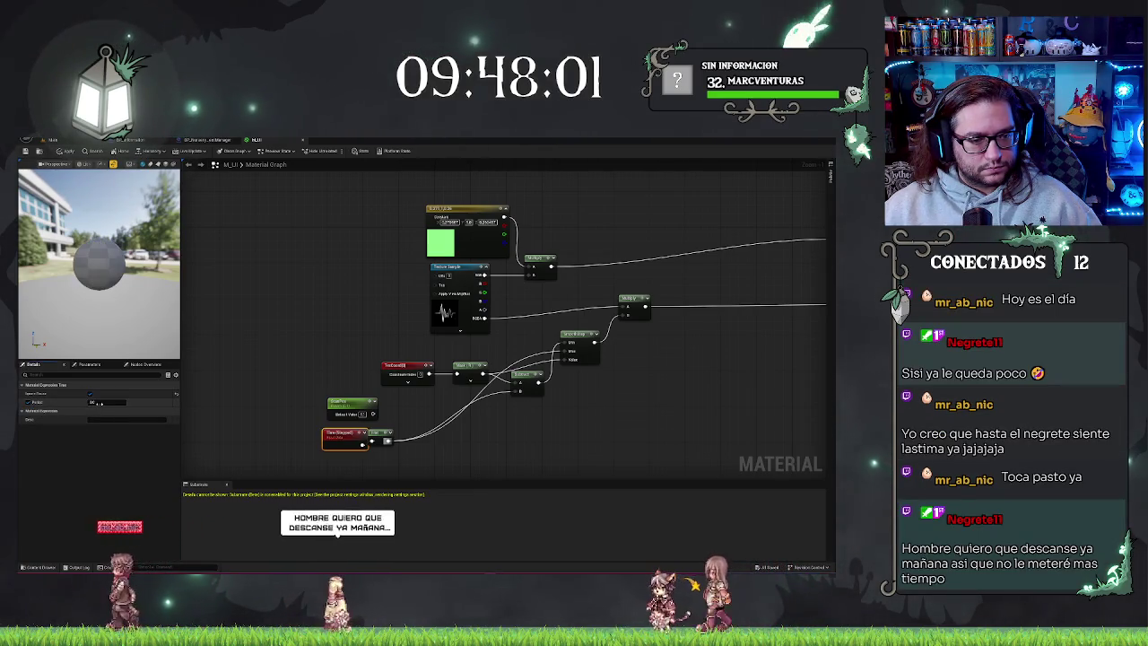
pyautogui.write('1')
pyautogui.press('Return')
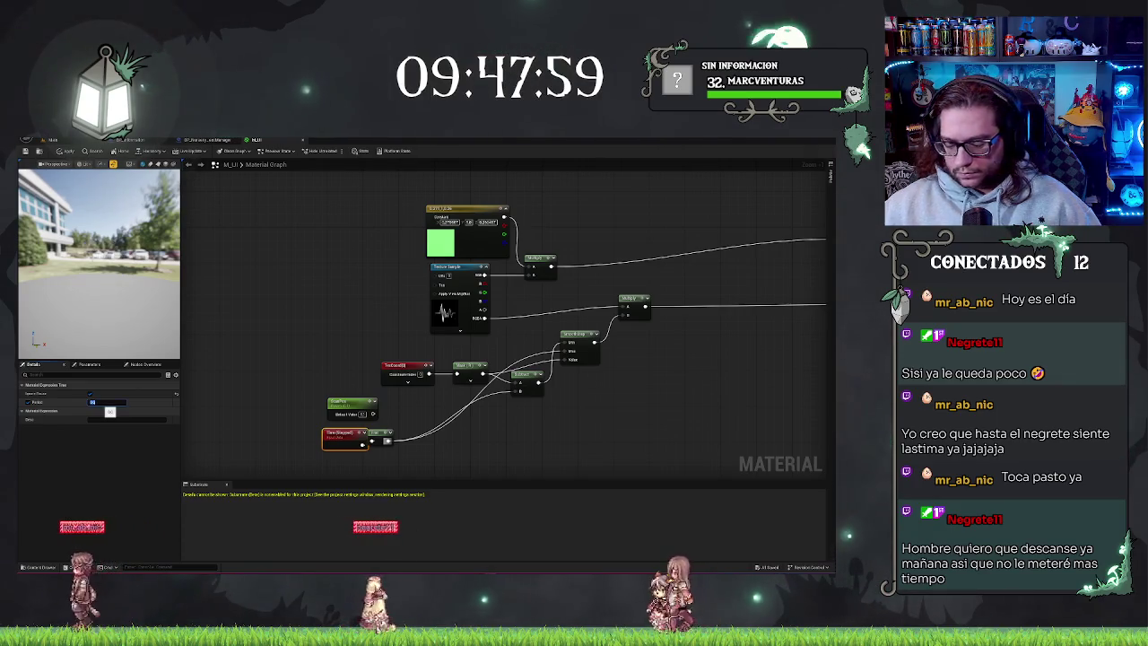
pyautogui.moveTo(72, 269)
pyautogui.mouseDown()
pyautogui.moveTo(114, 273)
pyautogui.moveTo(30, 273)
pyautogui.mouseUp()
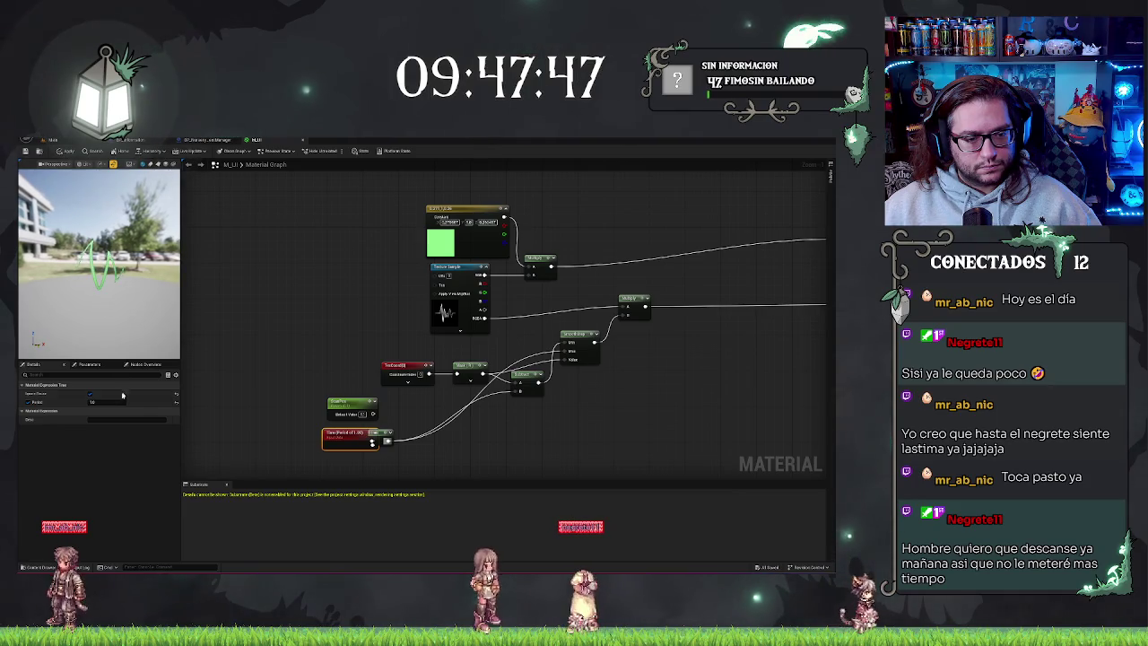
pyautogui.write('40')
pyautogui.press('Return')
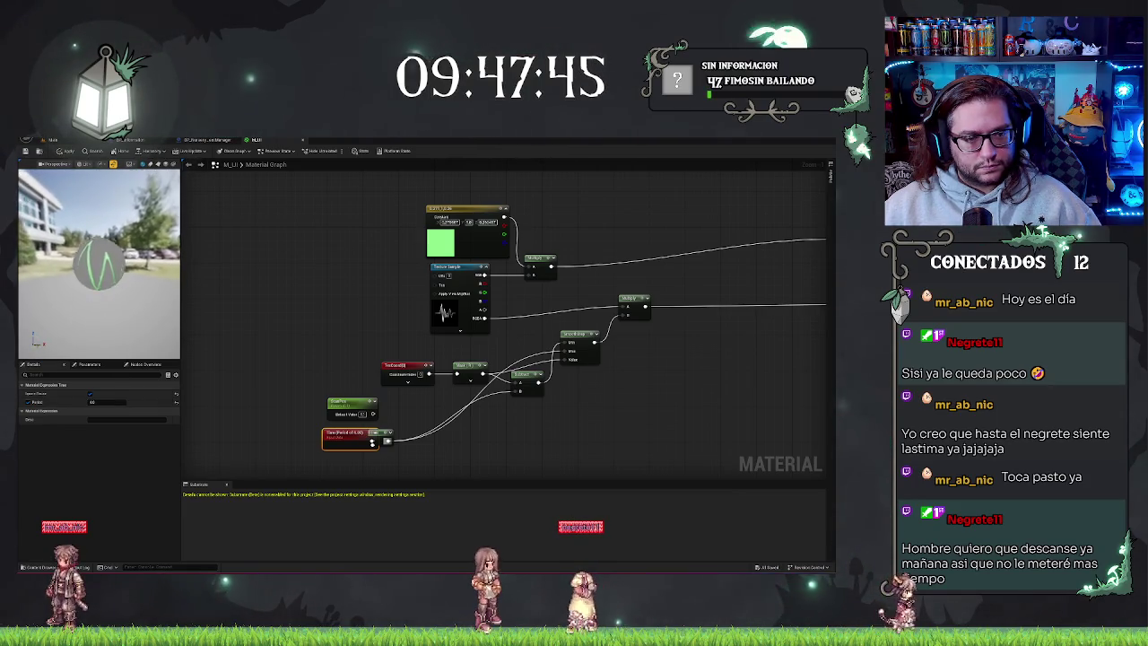
pyautogui.moveTo(117, 351)
pyautogui.mouseDown()
pyautogui.moveTo(106, 351)
pyautogui.moveTo(117, 351)
pyautogui.mouseUp()
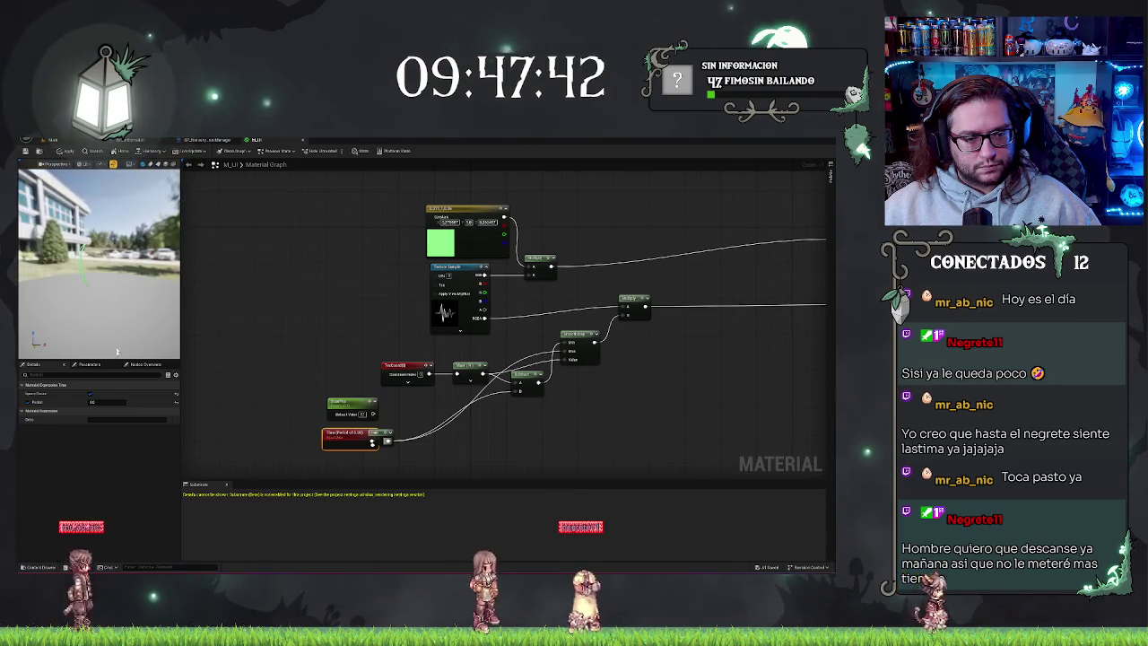
pyautogui.click(30, 402)
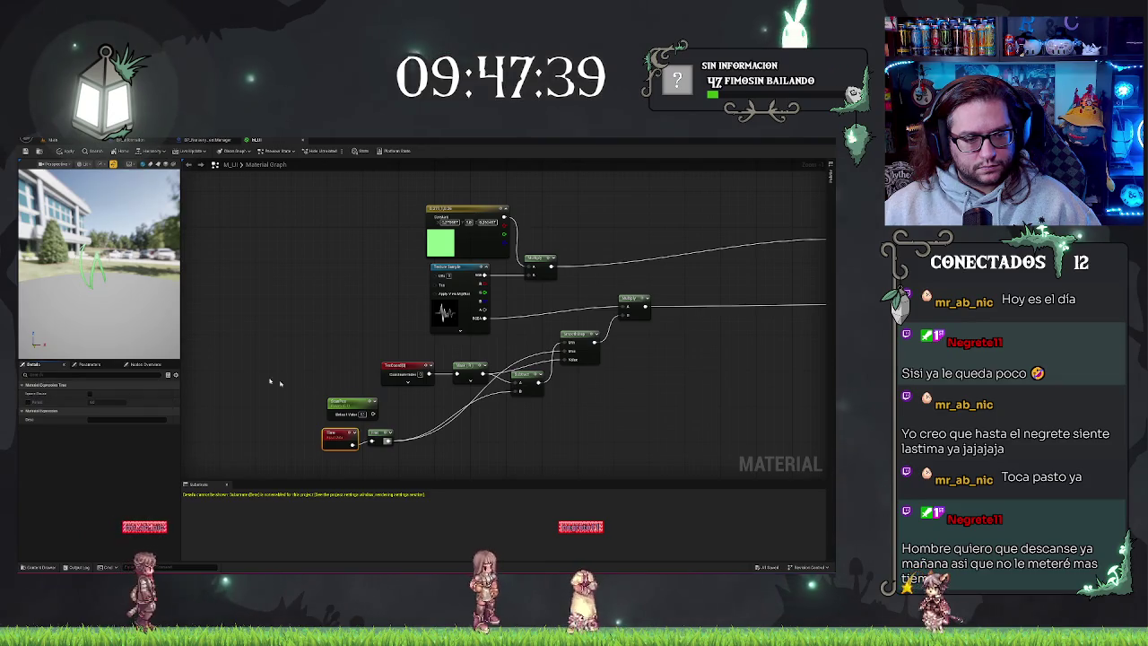
pyautogui.click(269, 421)
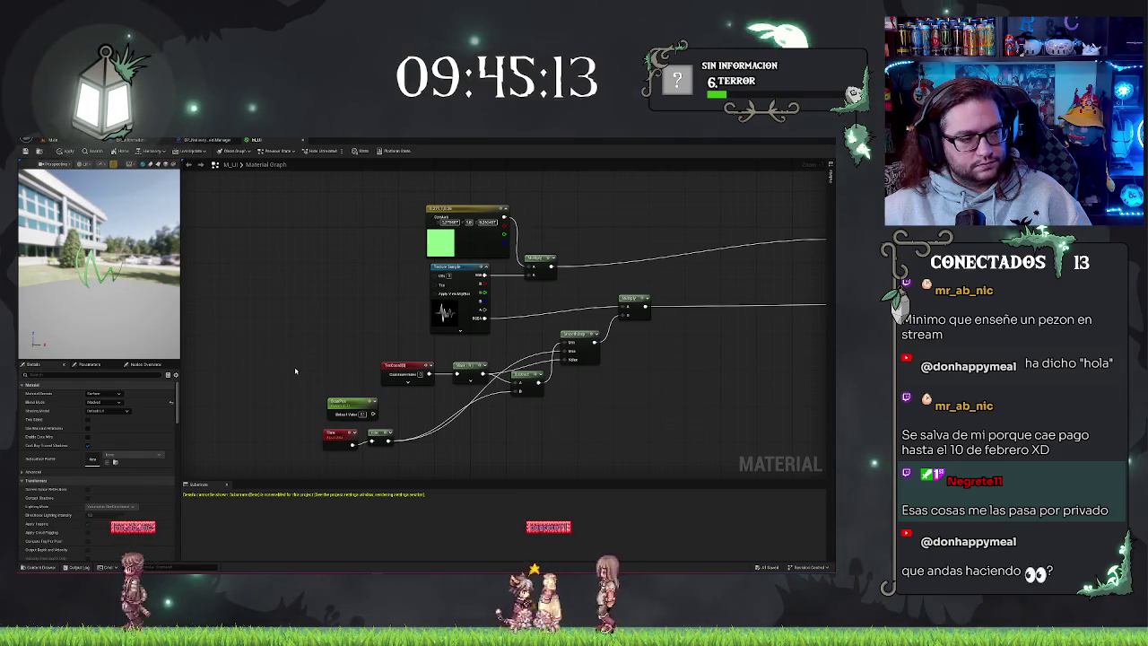
# Delete the Time and Frac nodes from the M_UI graph.
pyautogui.moveTo(295, 370); pyautogui.dragTo(309, 332)
pyautogui.click(368, 369)
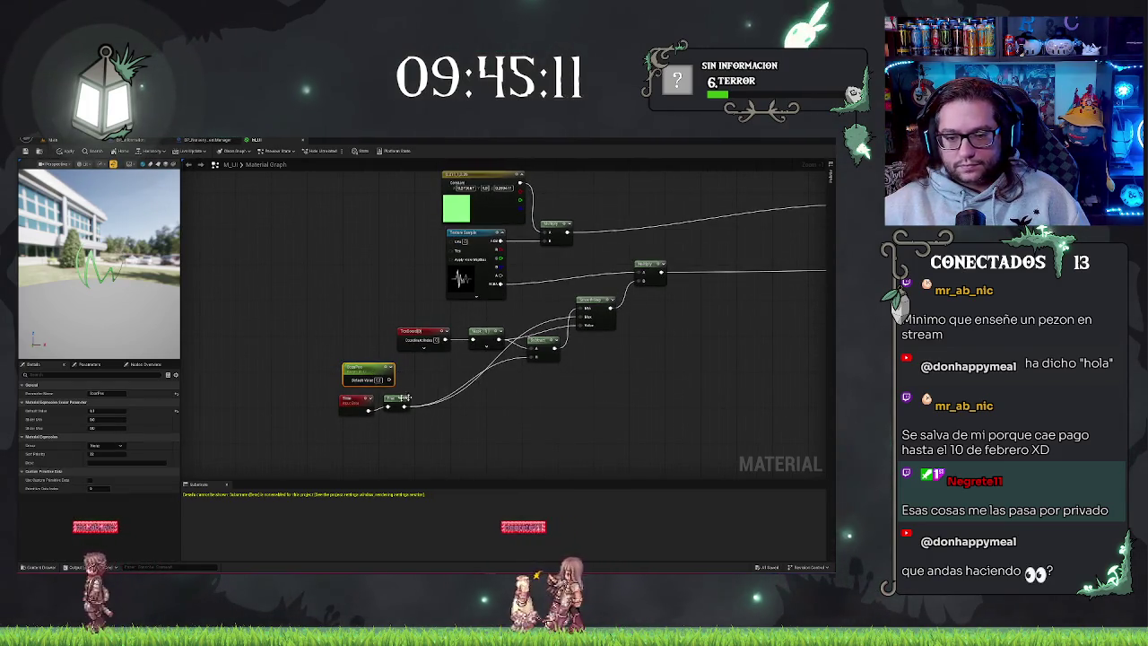
pyautogui.moveTo(331, 390); pyautogui.dragTo(472, 451)
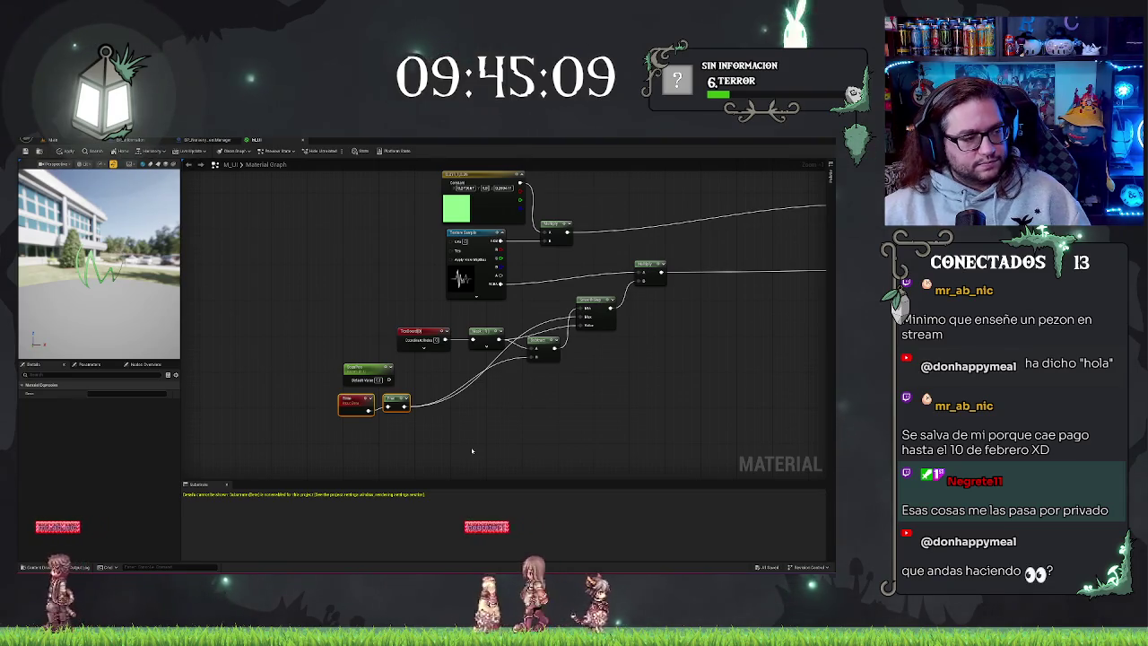
pyautogui.press('Delete')
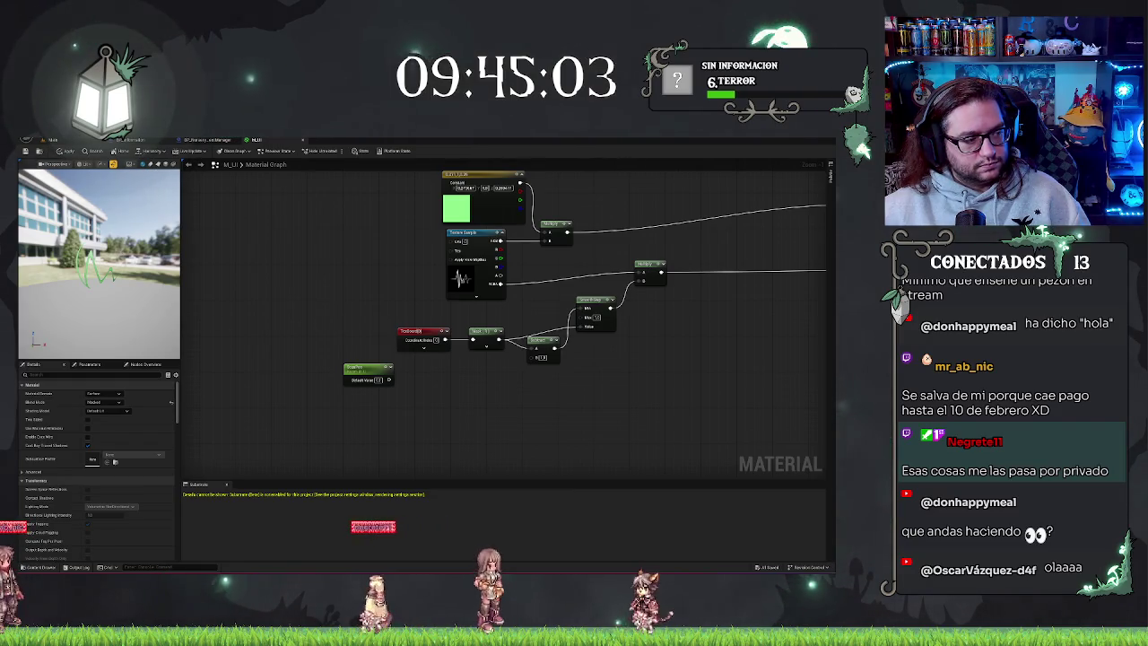
# Duplicate the scalar parameter below the original and name the copy TexLength.
pyautogui.click(360, 366)
pyautogui.hotkey('ctrl', 'c')
pyautogui.hotkey('ctrl', 'v')
pyautogui.moveTo(365, 415); pyautogui.dragTo(354, 406)
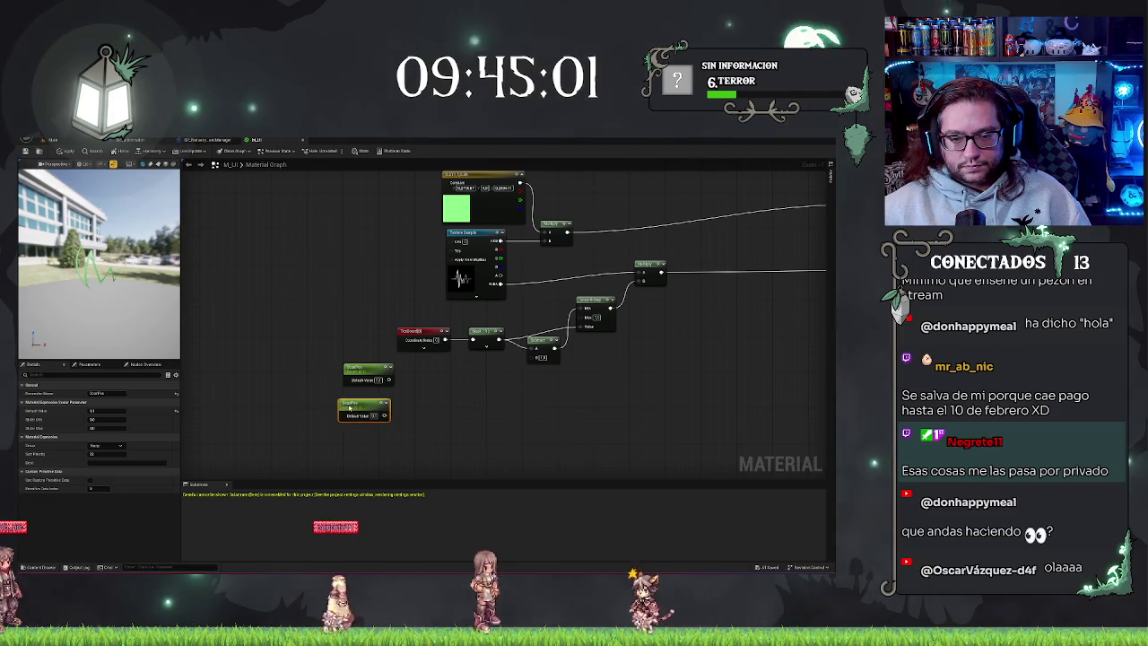
pyautogui.doubleClick(353, 405)
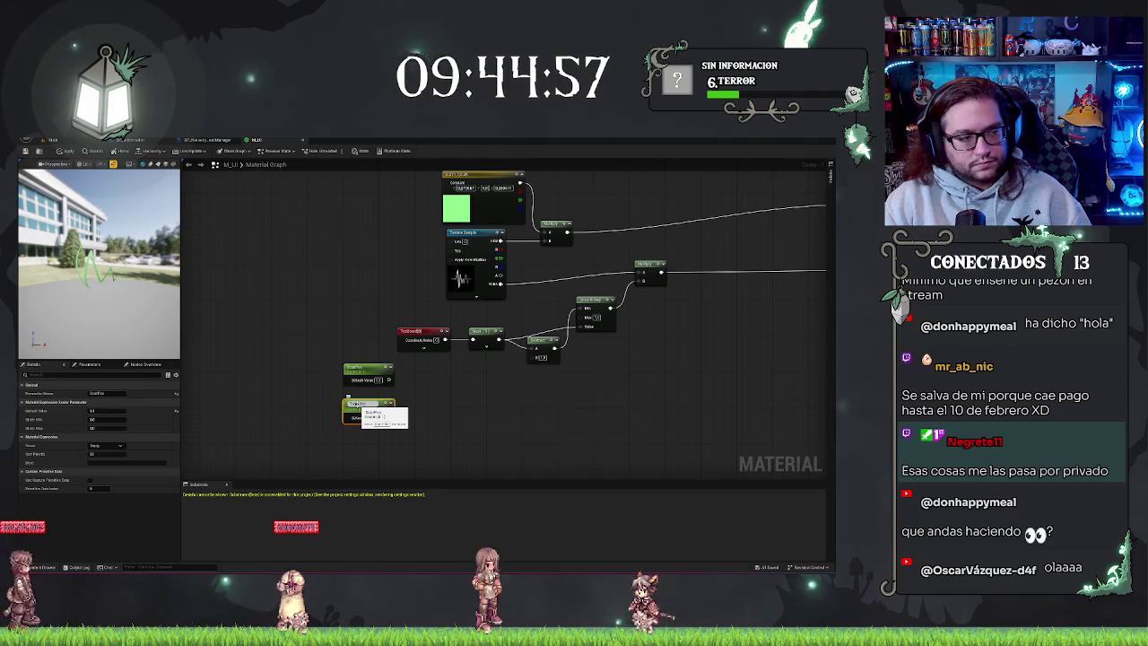
pyautogui.write('TexLength')
pyautogui.press('Return')
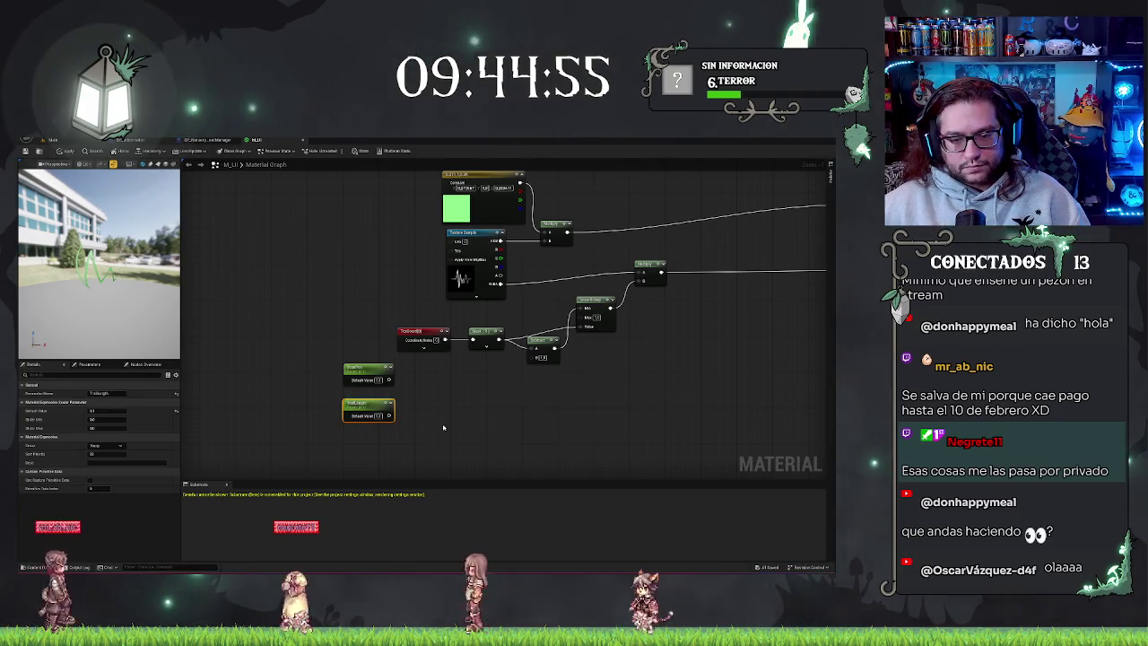
# Paste a third scalar parameter and give it a default value of 0.05.
pyautogui.hotkey('ctrl', 'v')
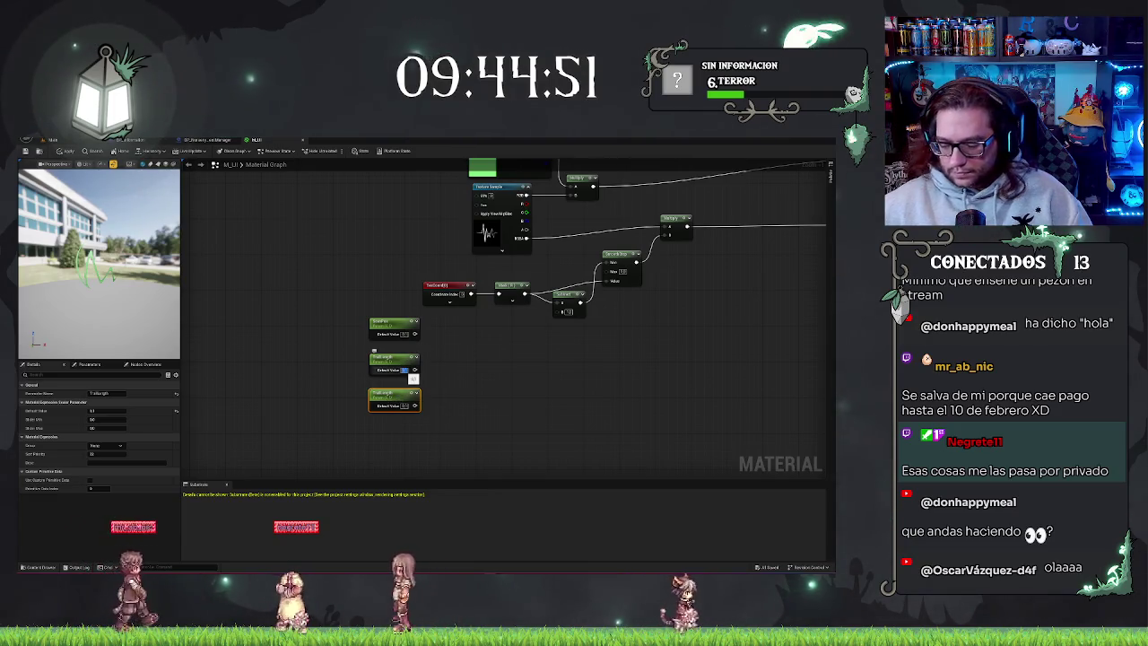
pyautogui.write('0.05')
pyautogui.press('Return')
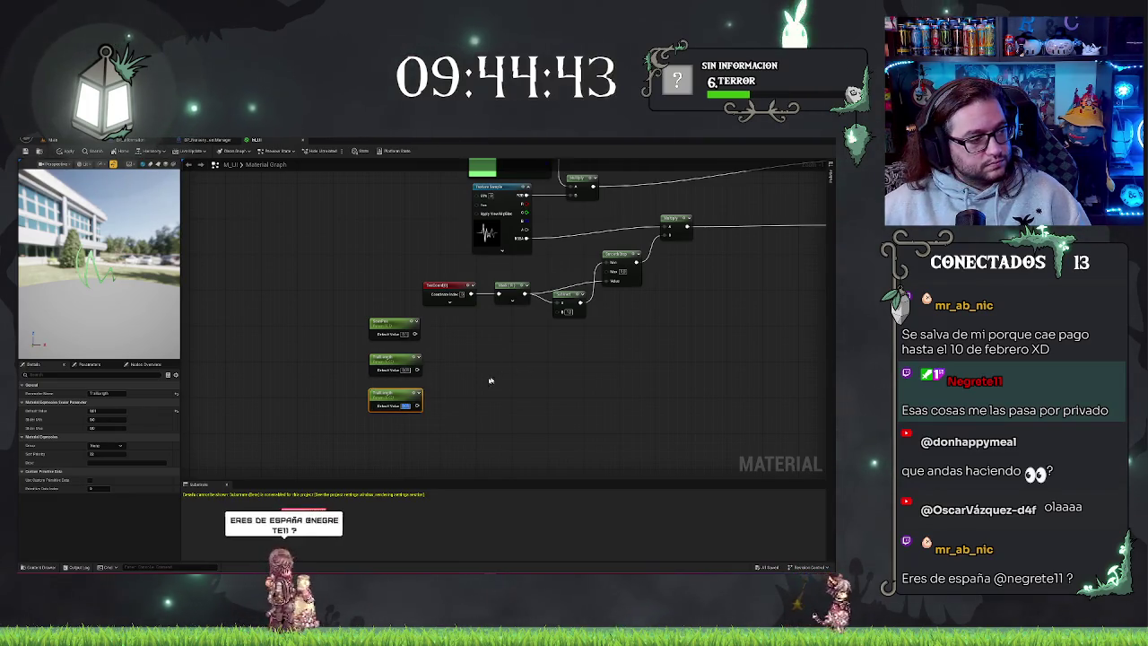
pyautogui.click(381, 395)
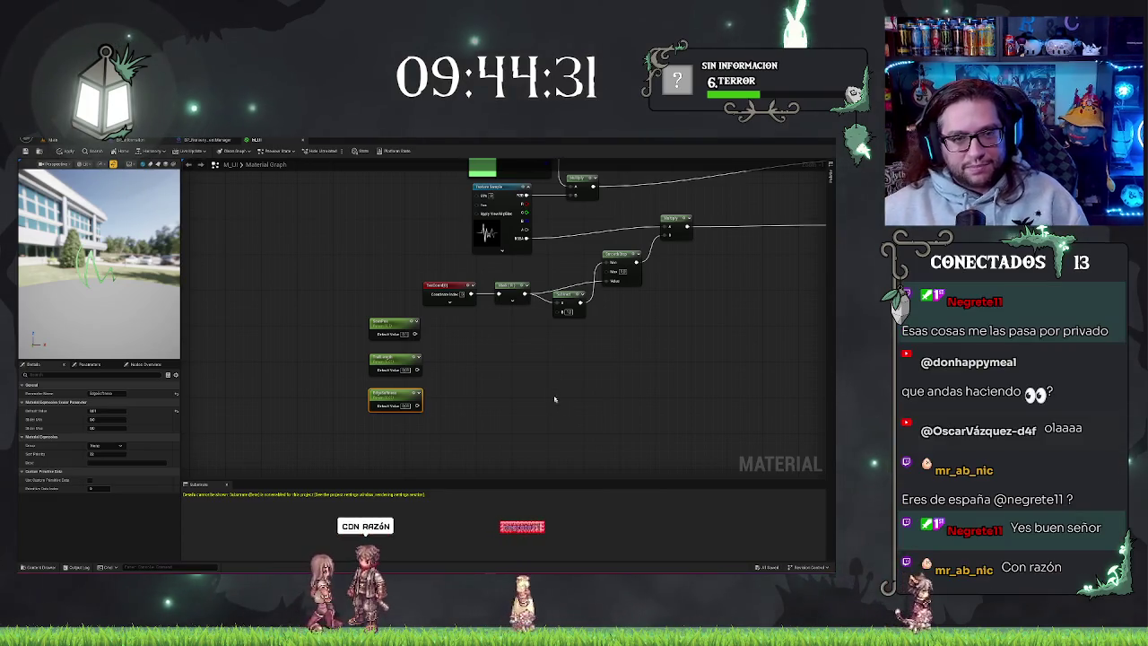
pyautogui.click(130, 140)
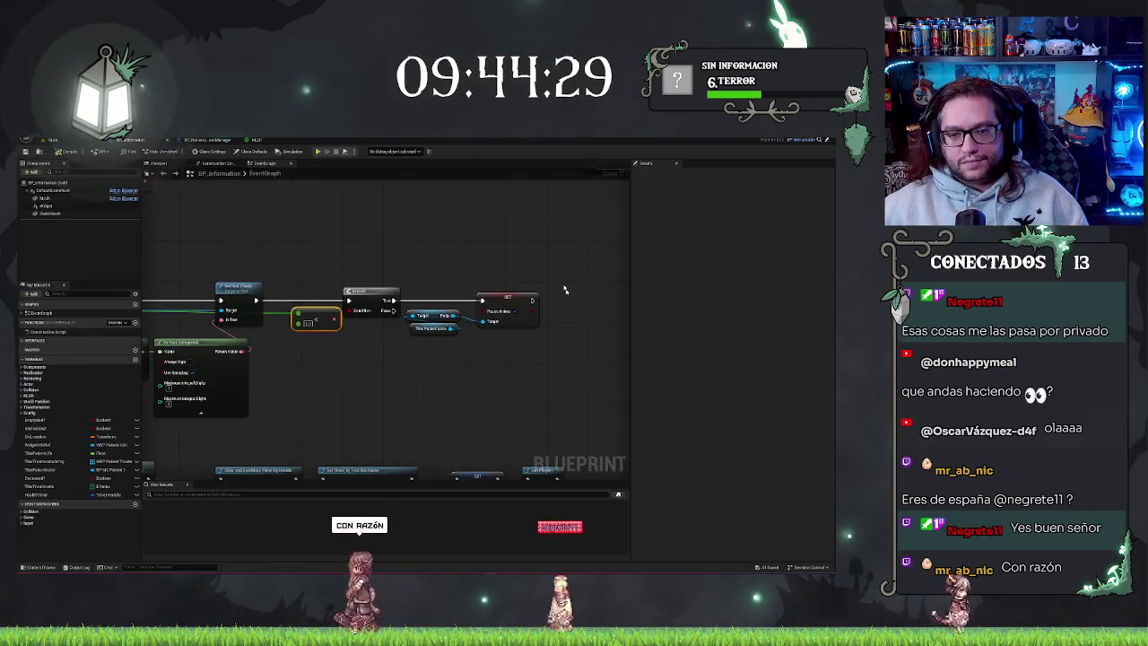
# In the level viewport, fly up to the clipboard on the hospital bed and face it head-on.
pyautogui.click(52, 140)
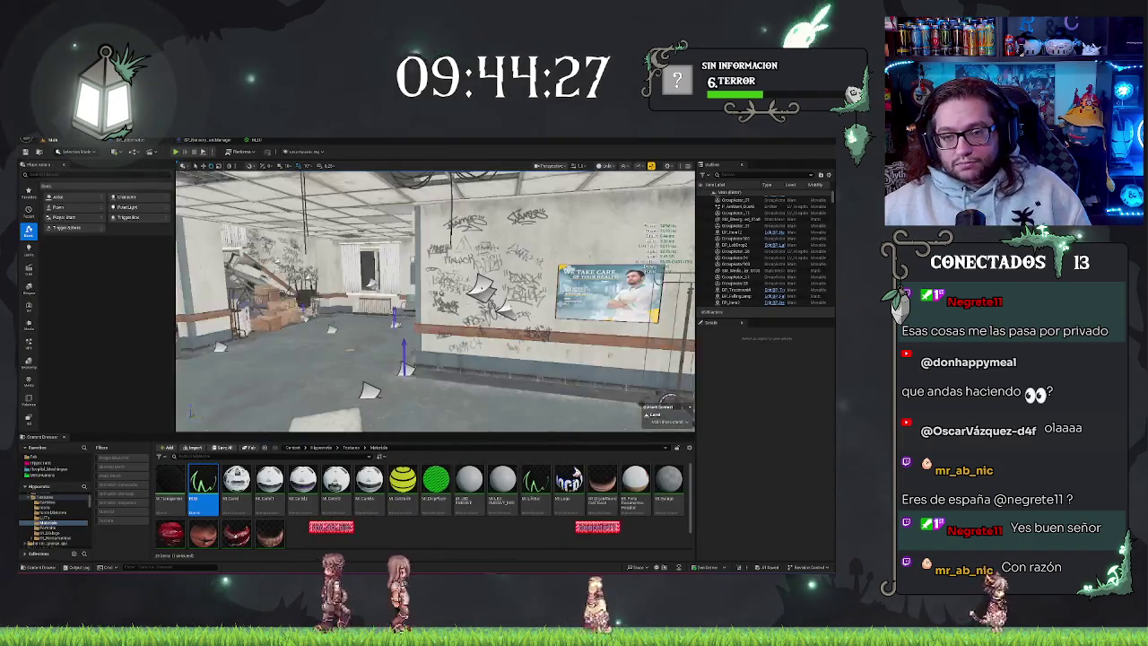
pyautogui.press('w')
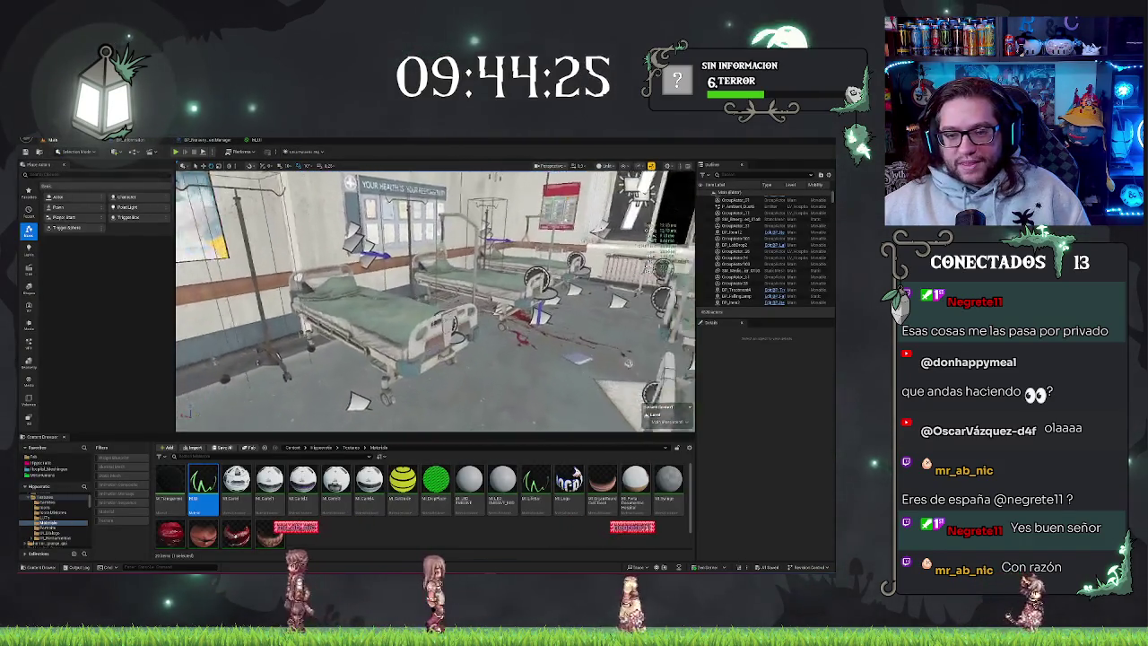
pyautogui.press('w')
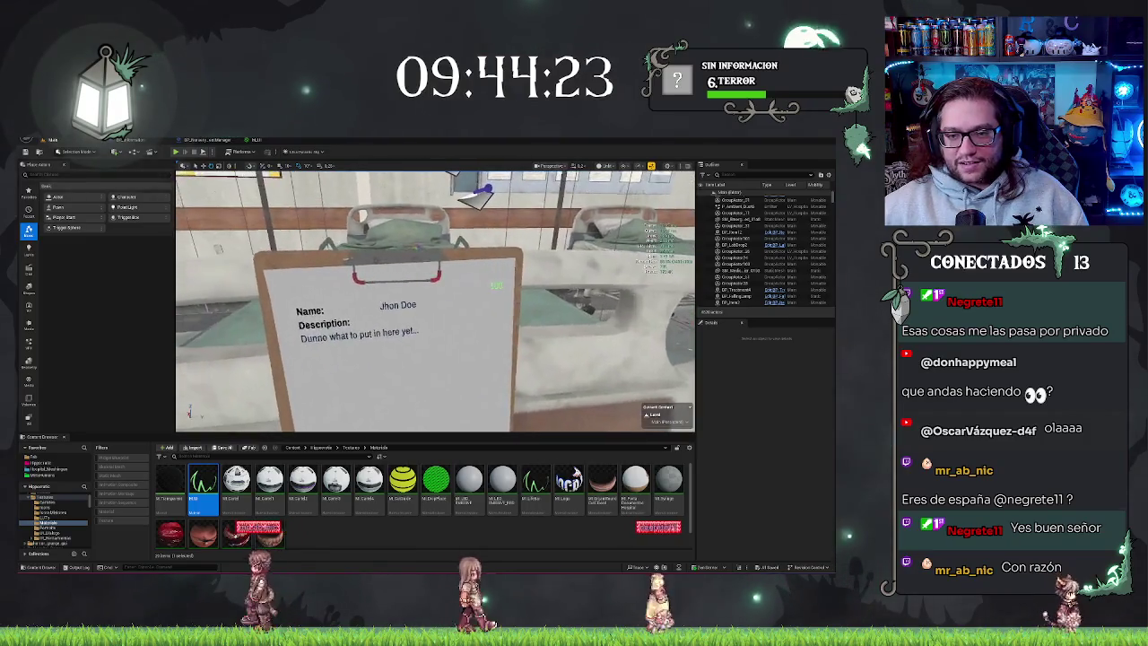
pyautogui.press('w')
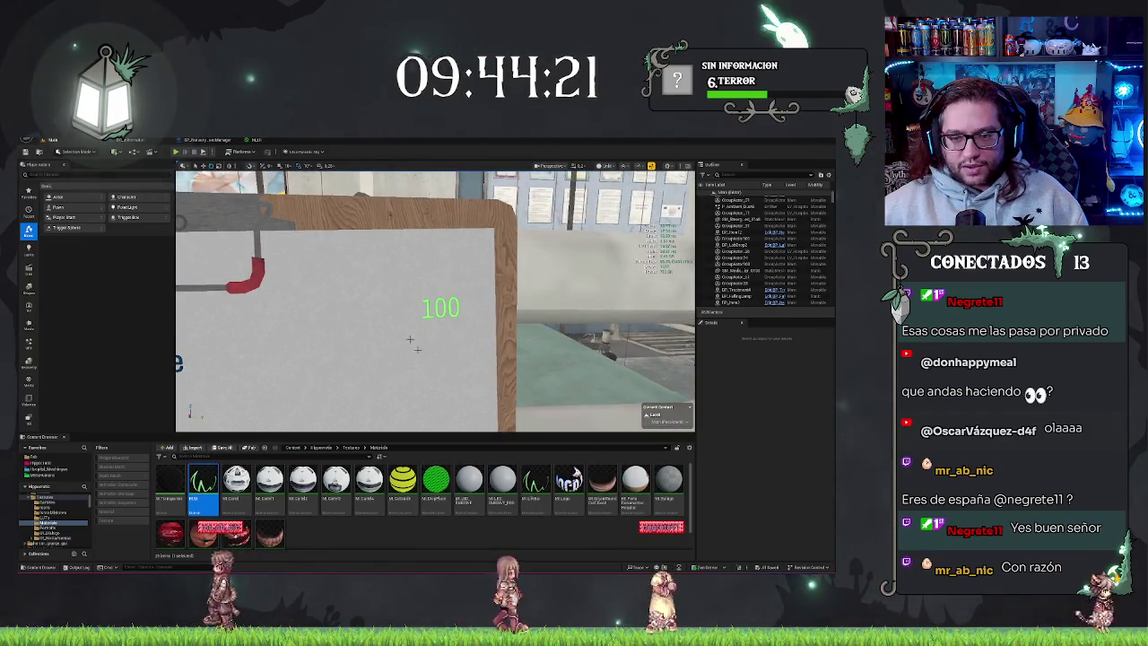
pyautogui.press('s')
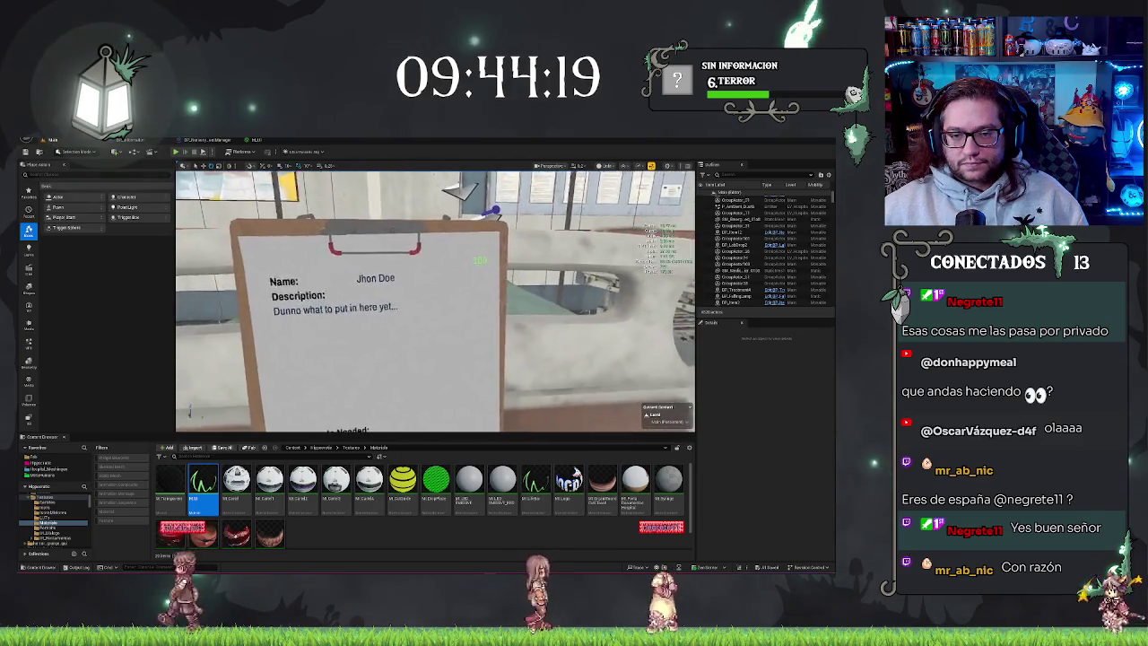
pyautogui.press('w')
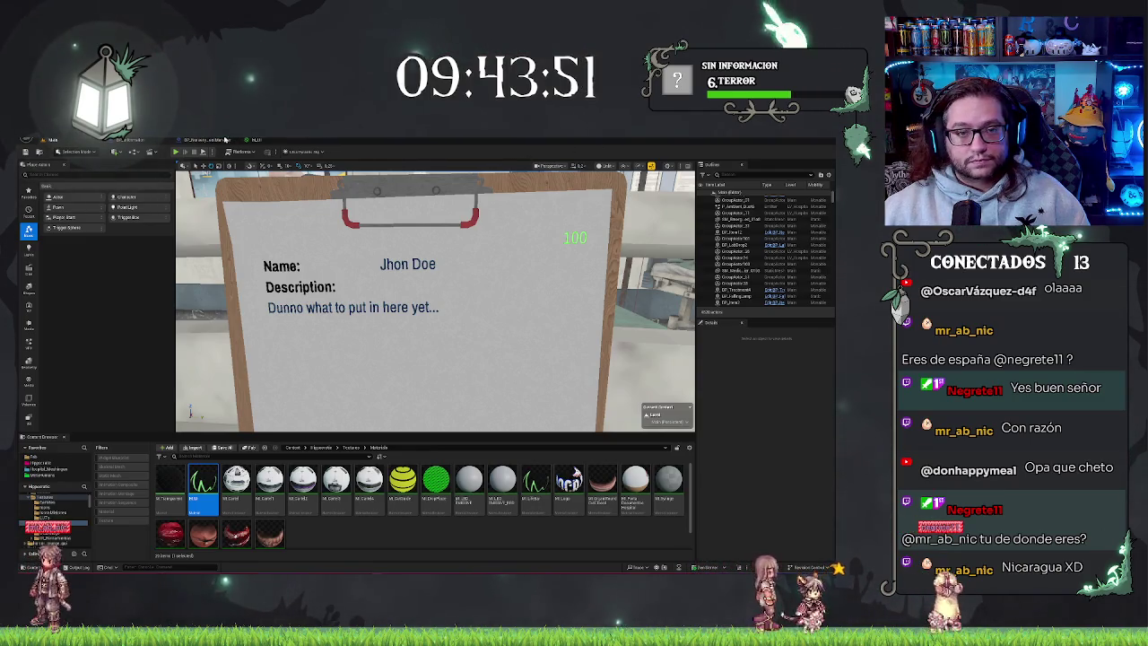
pyautogui.click(257, 140)
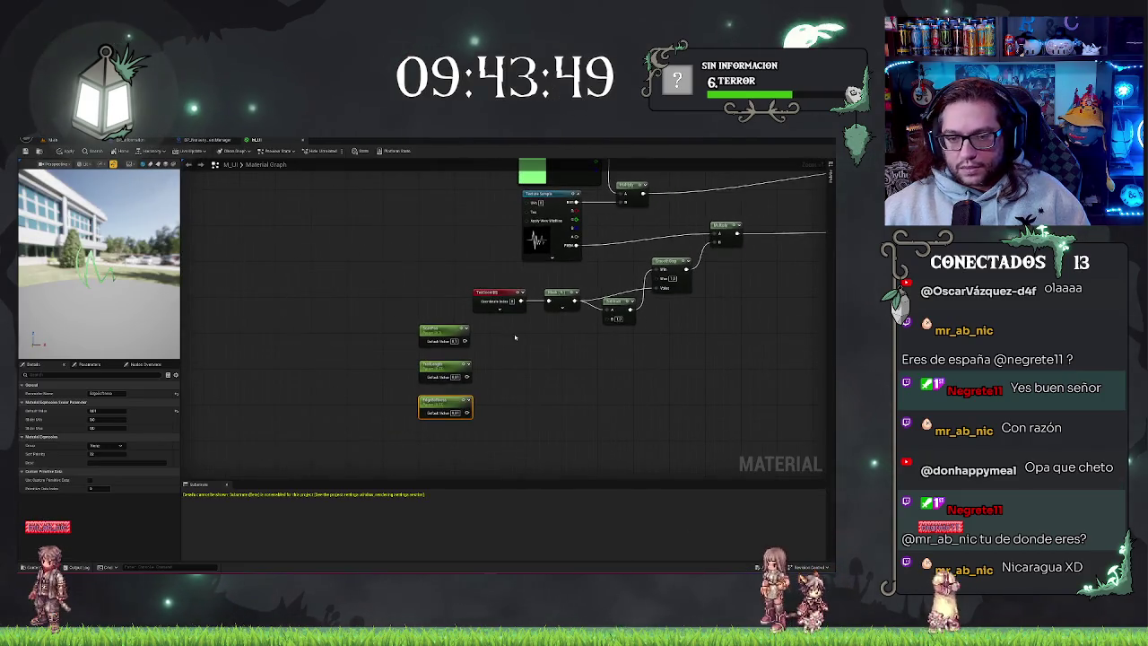
# Drag from the scalar parameter's output to add a Subtract node wired to it.
pyautogui.moveTo(553, 341)
pyautogui.mouseDown()
pyautogui.moveTo(544, 328)
pyautogui.moveTo(371, 315)
pyautogui.moveTo(340, 342)
pyautogui.moveTo(411, 375)
pyautogui.mouseUp()
pyautogui.click(531, 372)
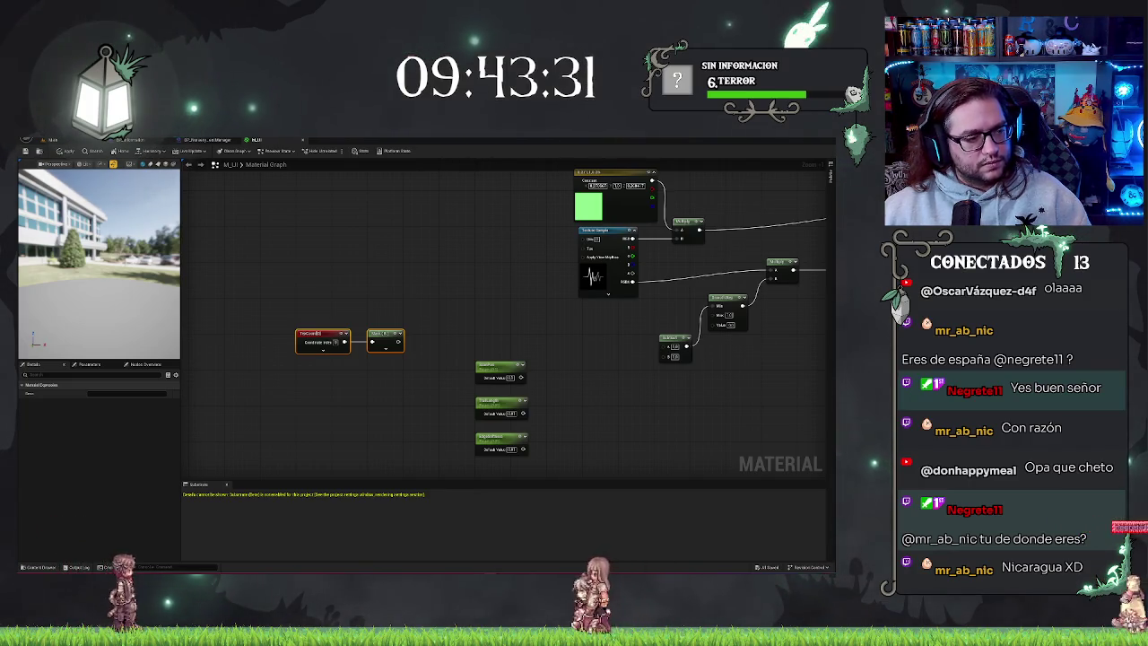
pyautogui.moveTo(500, 366)
pyautogui.mouseDown()
pyautogui.moveTo(314, 383)
pyautogui.moveTo(357, 393)
pyautogui.mouseUp()
pyautogui.write('sub')
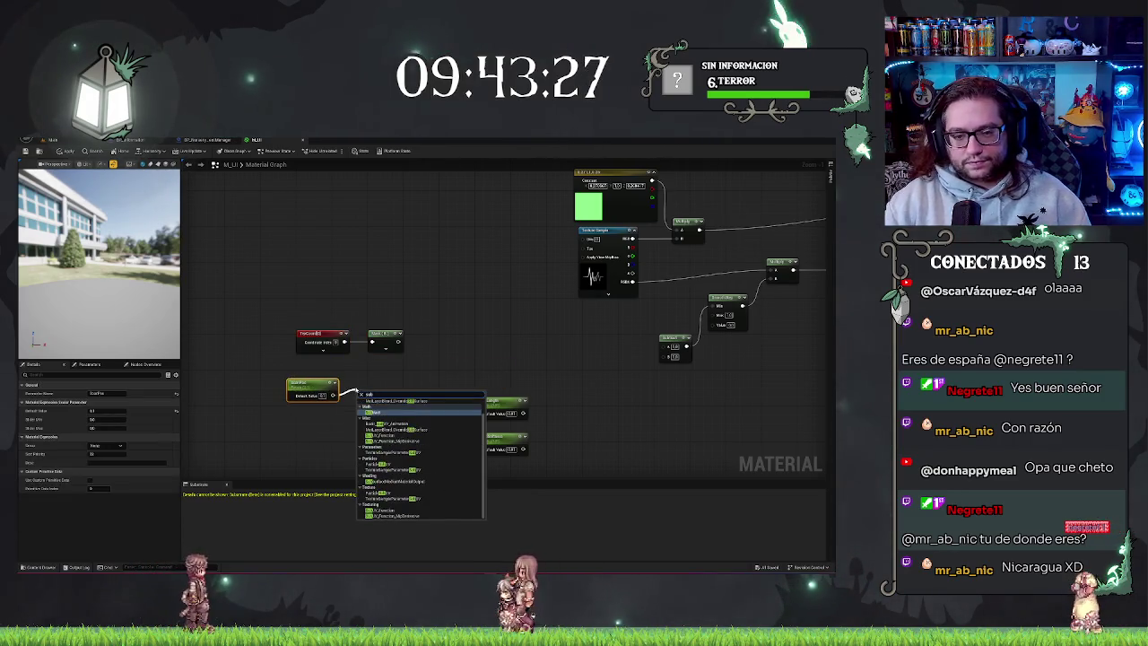
pyautogui.press('Return')
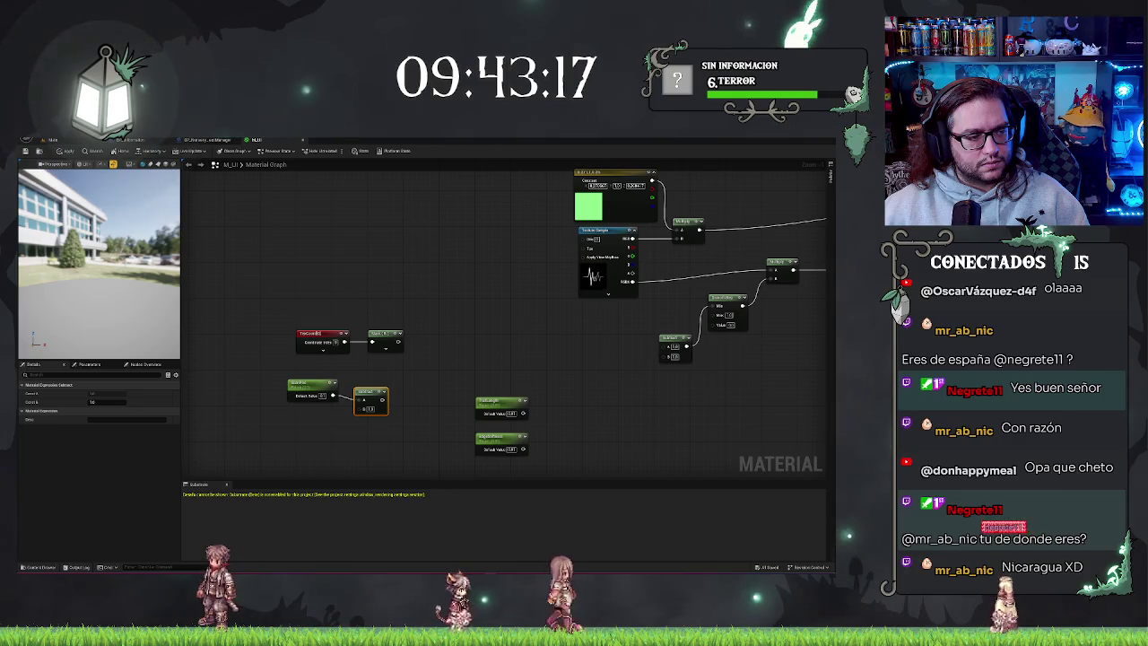
# Connect the TexLength parameter into the Subtract node's second input.
pyautogui.click(322, 395)
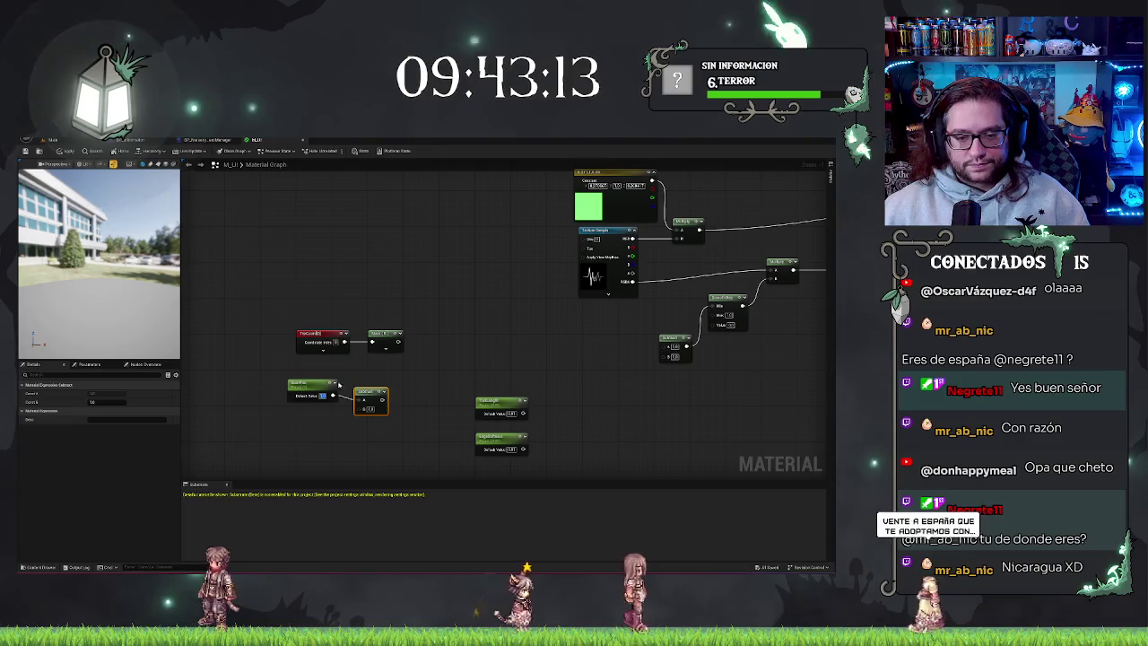
pyautogui.click(369, 408)
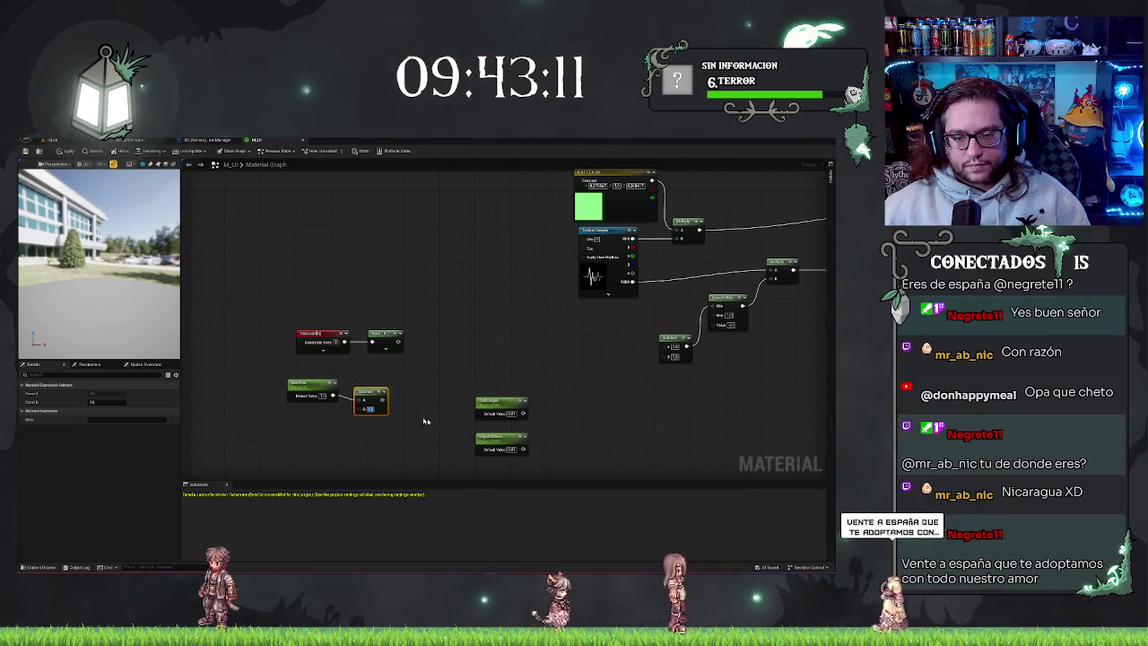
pyautogui.moveTo(495, 406)
pyautogui.mouseDown()
pyautogui.moveTo(300, 421)
pyautogui.moveTo(375, 447)
pyautogui.moveTo(360, 412)
pyautogui.mouseUp()
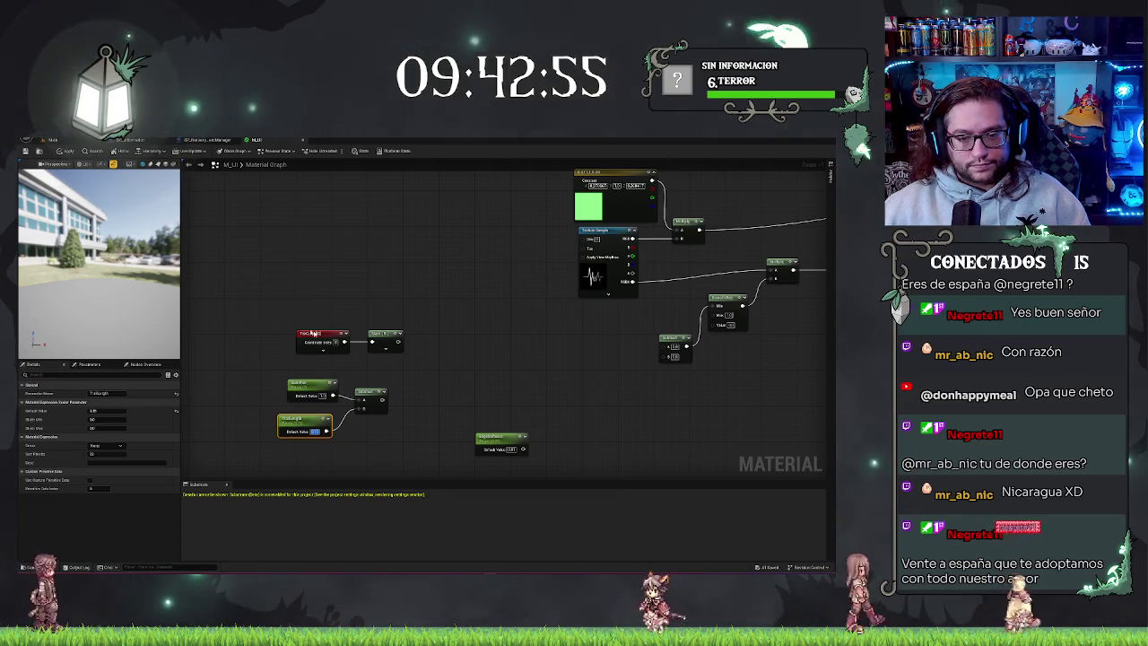
pyautogui.moveTo(302, 419); pyautogui.dragTo(312, 415)
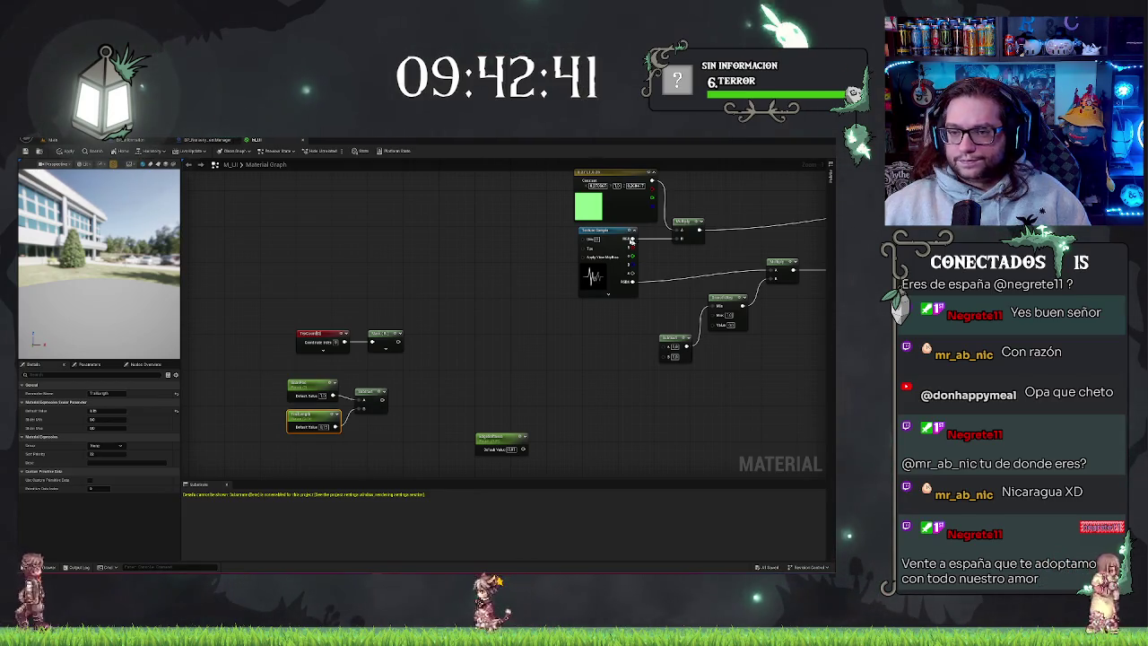
pyautogui.moveTo(481, 317); pyautogui.dragTo(404, 322)
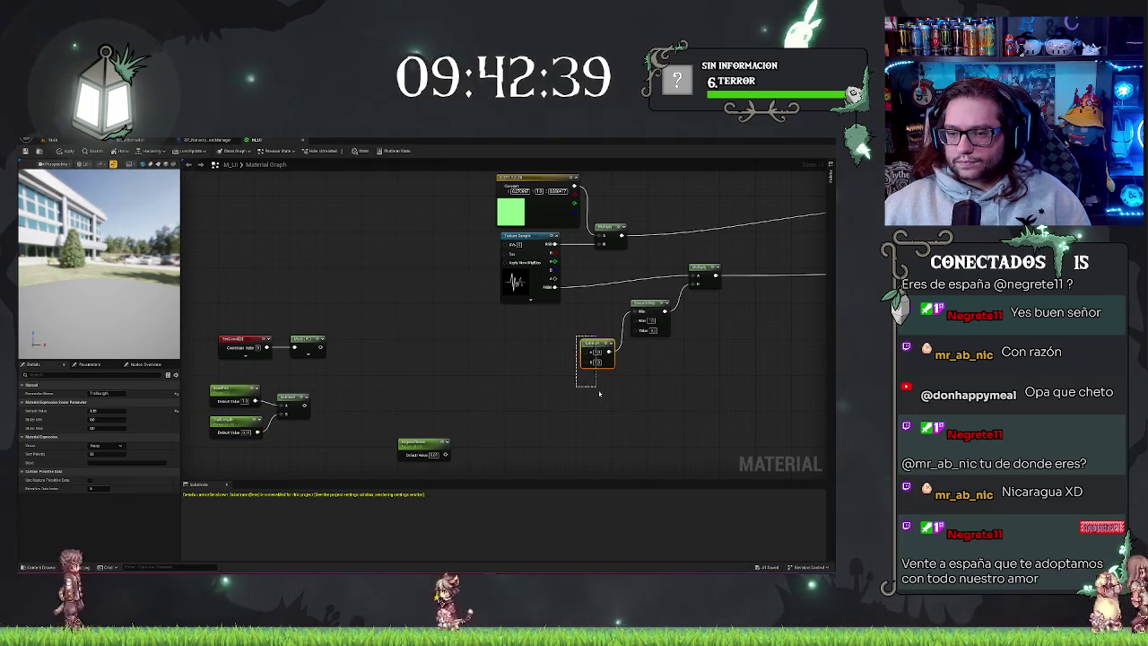
# Delete the old Subtract–Clamp–Multiply chain and feed the new Subtract result and mask into Smooth Step.
pyautogui.click(597, 351)
pyautogui.hotkey('ctrl', 'z')
pyautogui.moveTo(616, 325)
pyautogui.mouseDown()
pyautogui.moveTo(383, 379)
pyautogui.moveTo(416, 333)
pyautogui.moveTo(383, 350)
pyautogui.mouseUp()
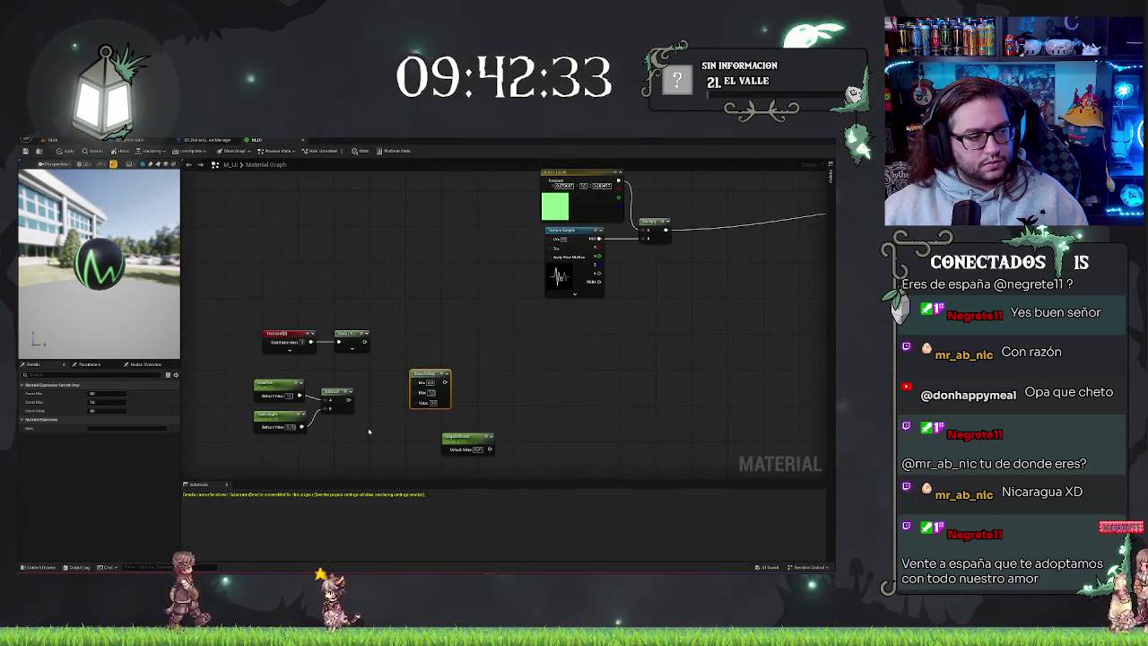
pyautogui.scroll(2, 367, 432)
pyautogui.moveTo(516, 416); pyautogui.dragTo(367, 428)
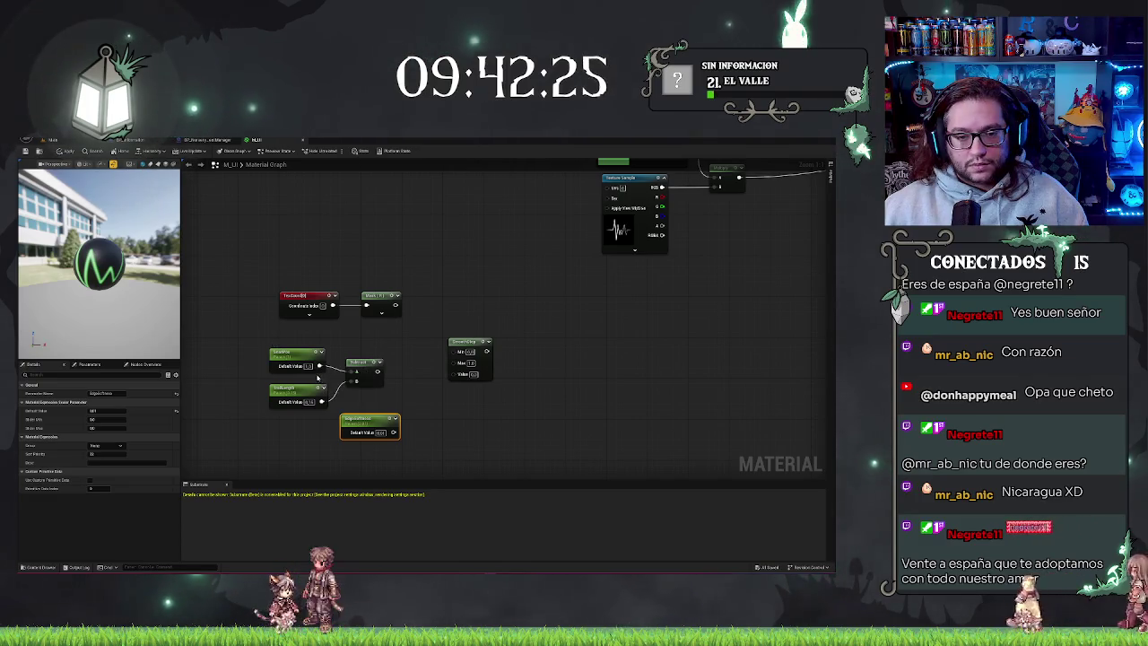
pyautogui.moveTo(378, 371); pyautogui.dragTo(452, 362)
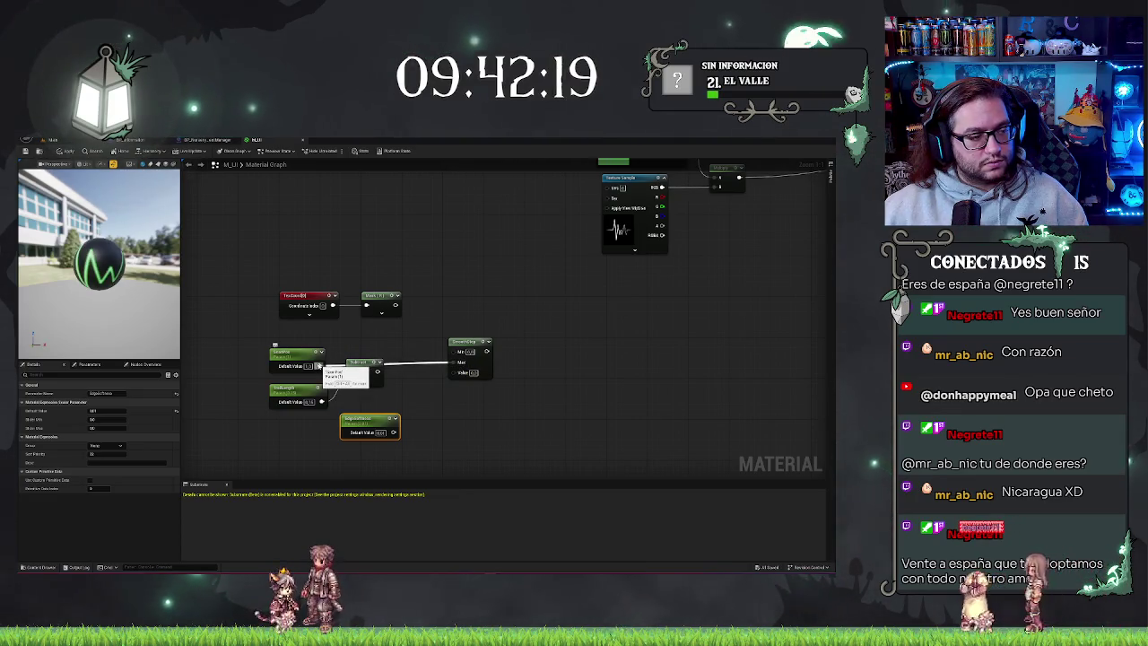
pyautogui.moveTo(321, 401); pyautogui.dragTo(351, 381)
pyautogui.moveTo(395, 304)
pyautogui.mouseDown()
pyautogui.moveTo(451, 323)
pyautogui.moveTo(457, 374)
pyautogui.mouseUp()
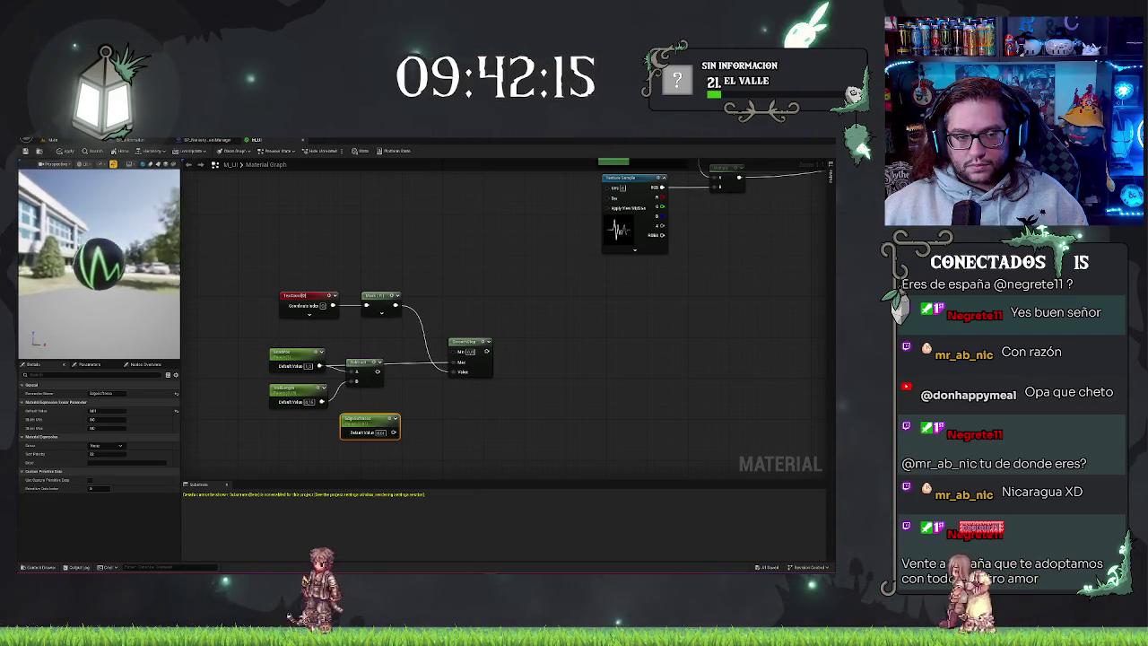
pyautogui.moveTo(381, 422); pyautogui.dragTo(381, 426)
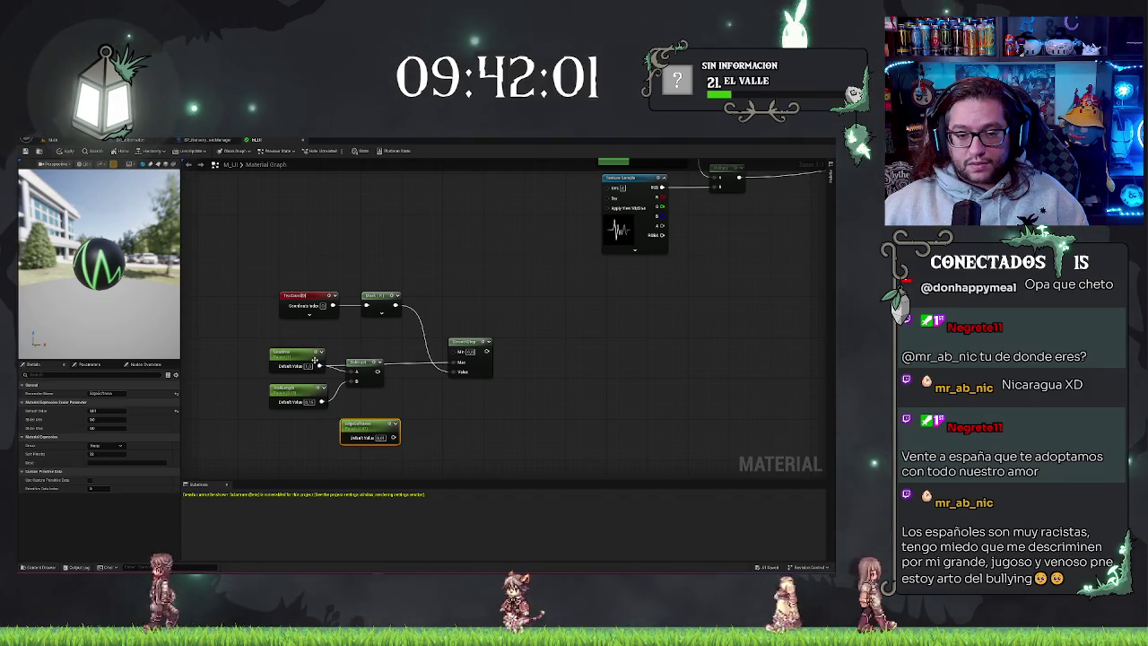
# Duplicate the Subtract node and route the scalar parameter into the copy.
pyautogui.click(363, 370)
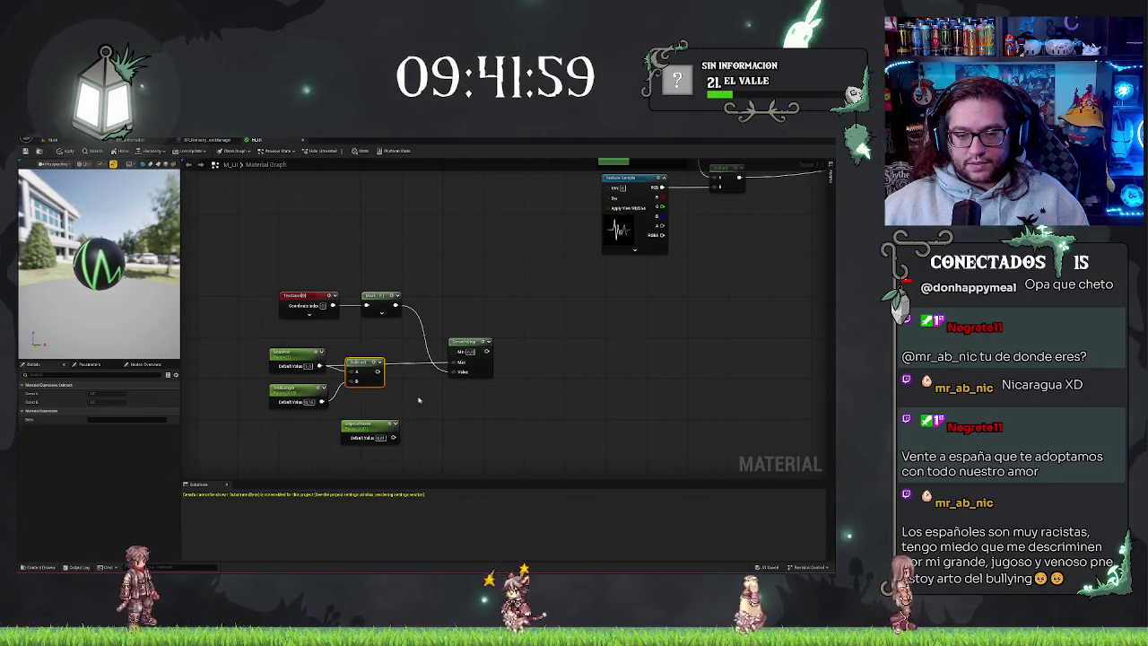
pyautogui.hotkey('ctrl', 'd')
pyautogui.moveTo(319, 366)
pyautogui.mouseDown()
pyautogui.moveTo(423, 401)
pyautogui.moveTo(410, 391)
pyautogui.mouseUp()
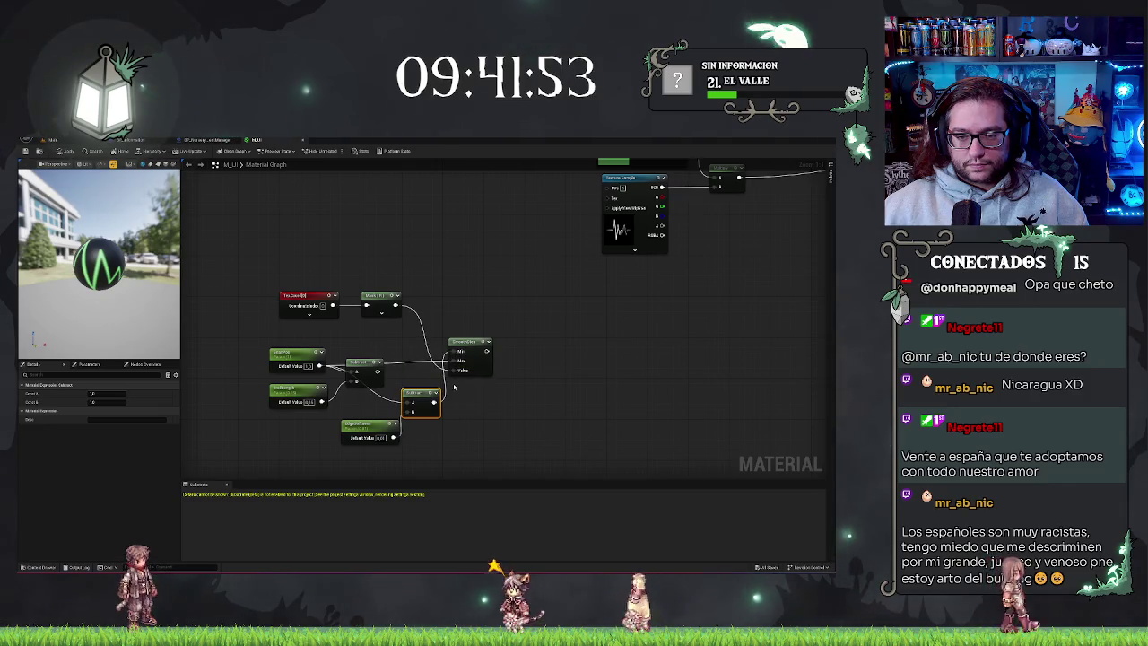
# Preview the Smooth Step output while setting the scalar parameter to 0.5, then 0.2.
pyautogui.press('space')
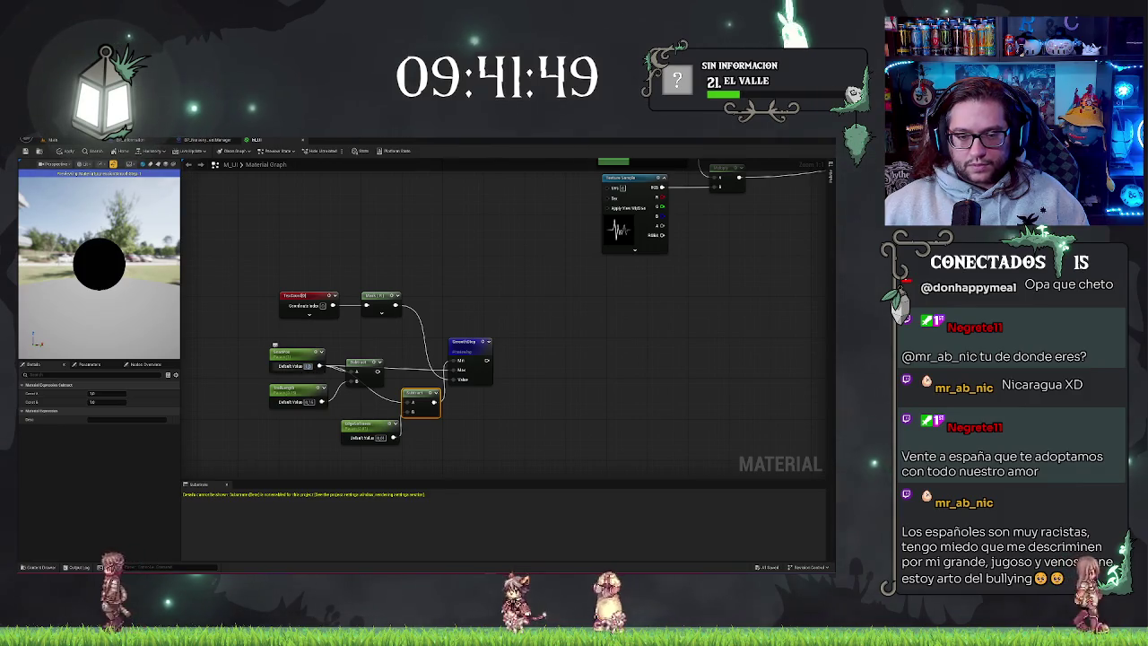
pyautogui.write('0.5')
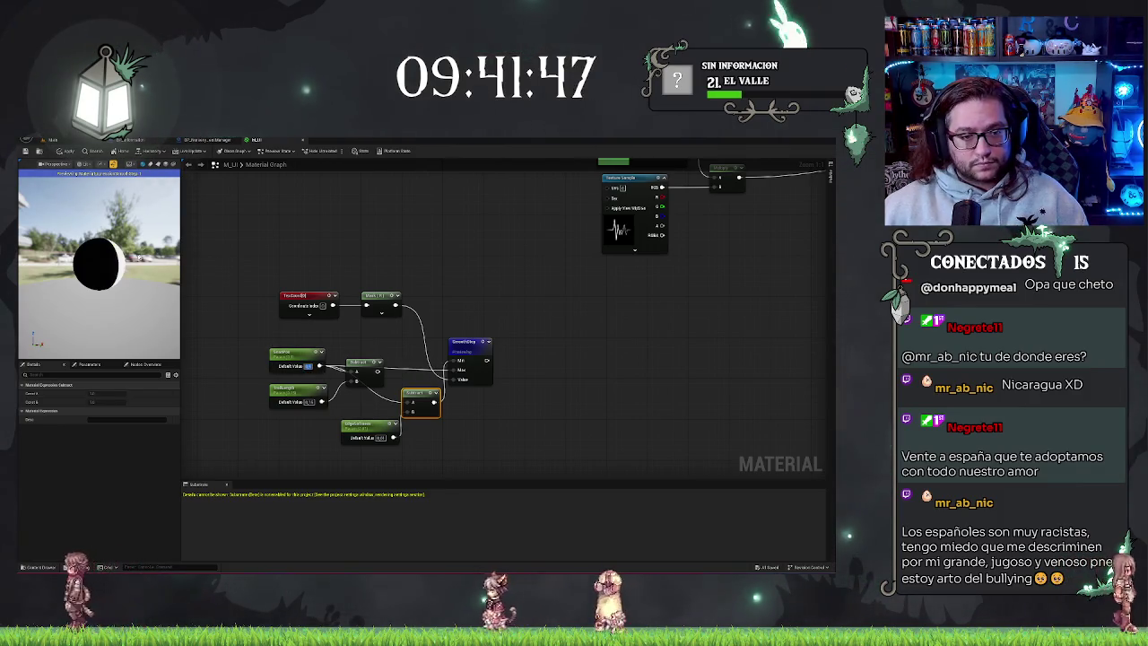
pyautogui.press('Return')
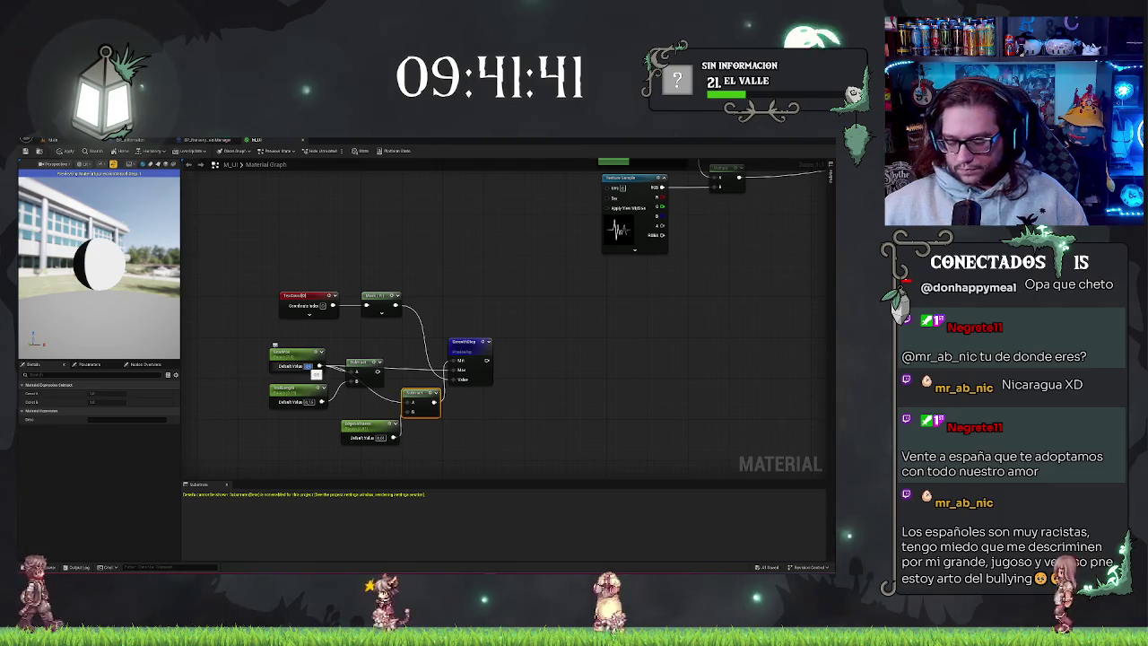
pyautogui.moveTo(314, 366); pyautogui.dragTo(332, 366)
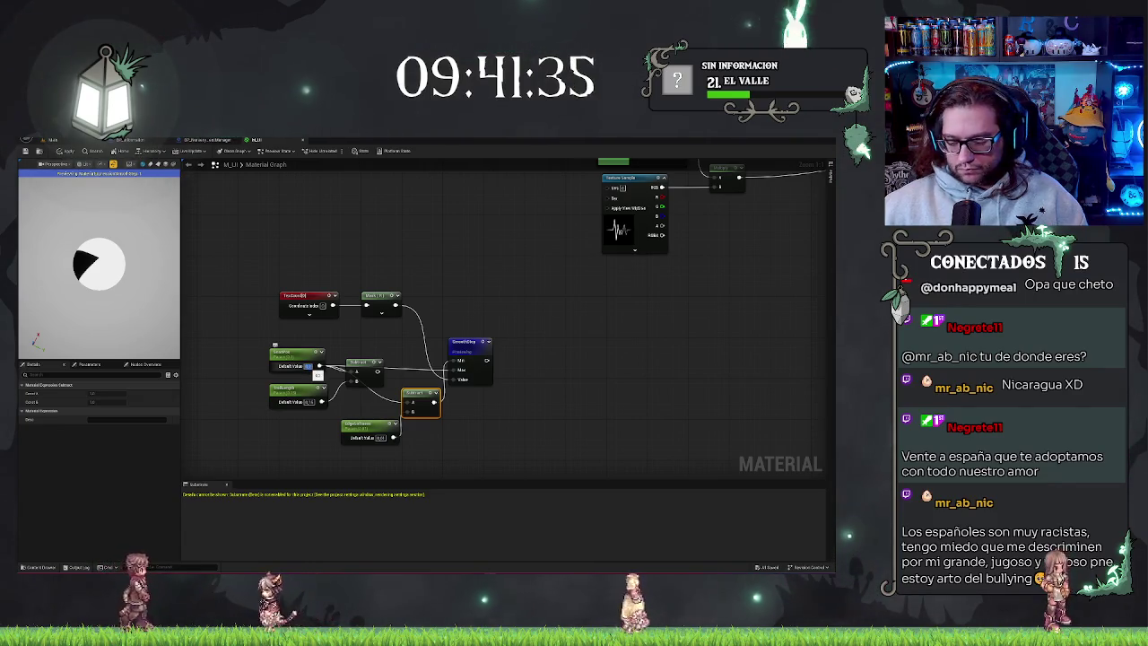
pyautogui.moveTo(313, 366); pyautogui.dragTo(218, 342)
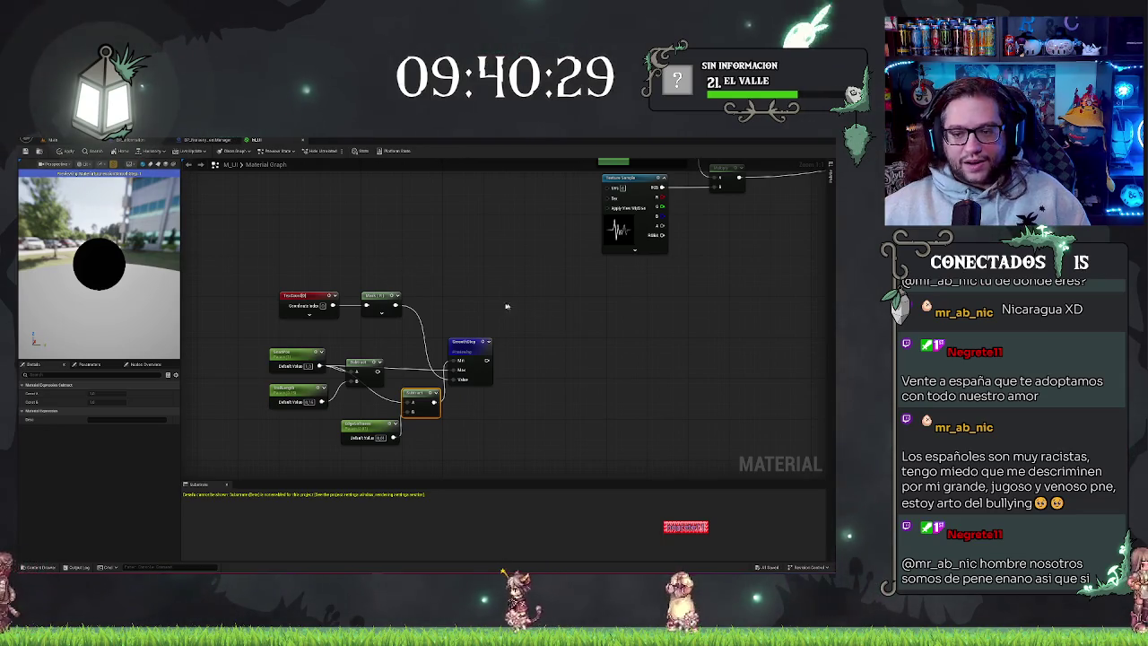
pyautogui.hotkey('ctrl', 'v')
# Place the Smooth Step copy above the original and create an Add node from the Subtract output.
pyautogui.moveTo(480, 262)
pyautogui.mouseDown()
pyautogui.moveTo(538, 291)
pyautogui.moveTo(471, 275)
pyautogui.mouseUp()
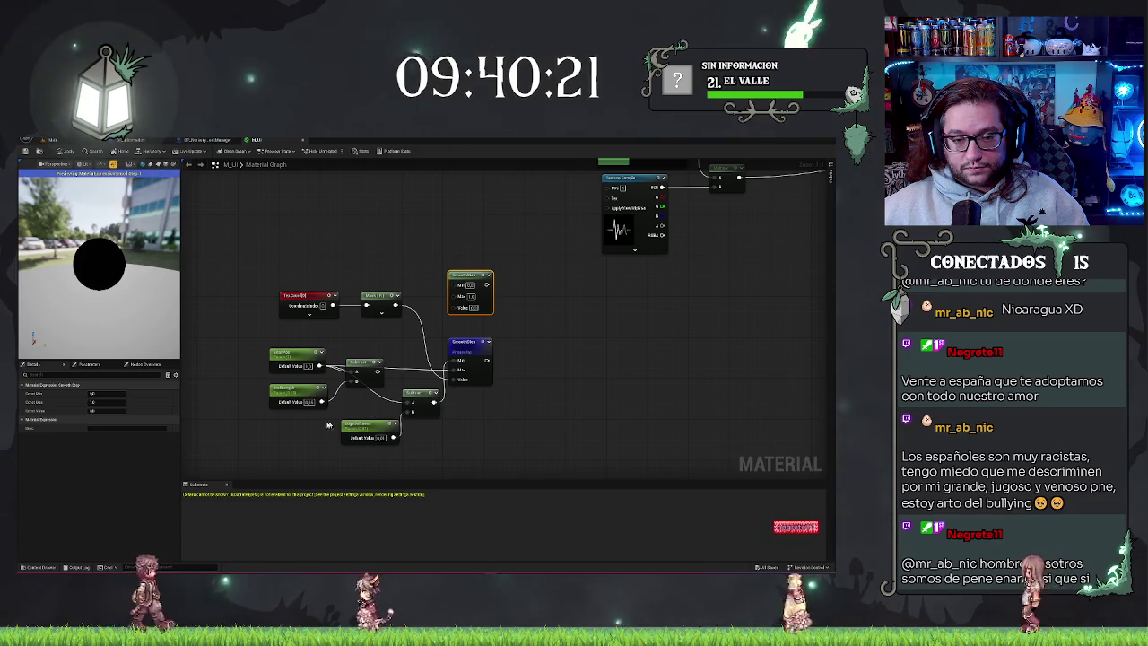
pyautogui.moveTo(378, 371)
pyautogui.mouseDown()
pyautogui.moveTo(436, 303)
pyautogui.moveTo(455, 297)
pyautogui.mouseUp()
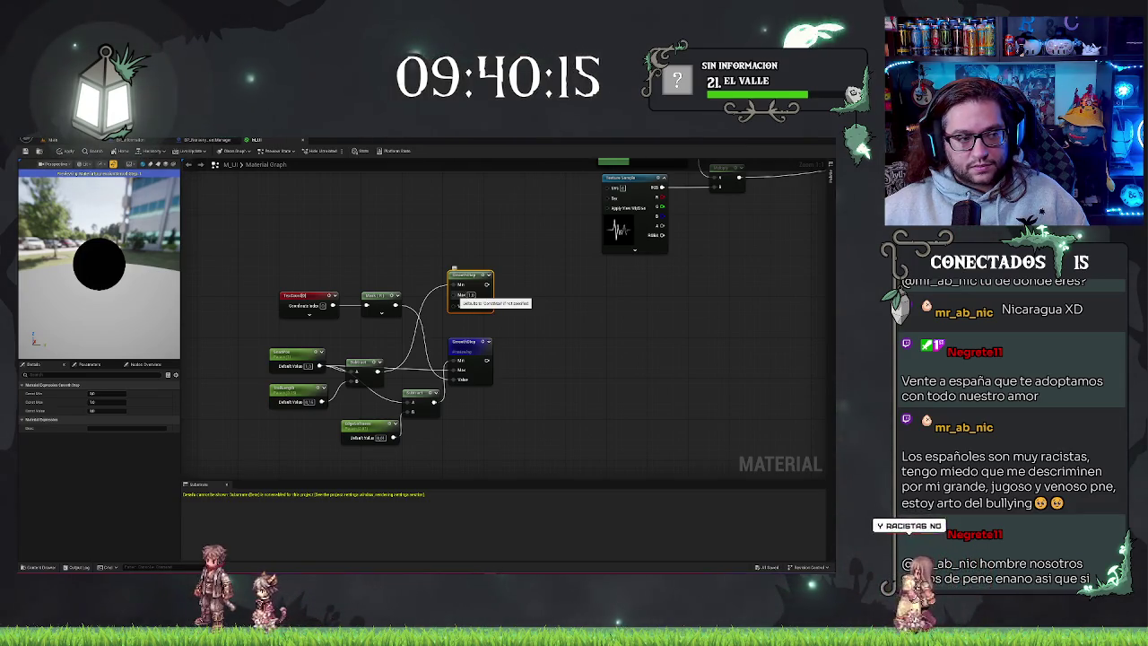
pyautogui.moveTo(456, 297); pyautogui.dragTo(399, 370)
pyautogui.click(473, 426)
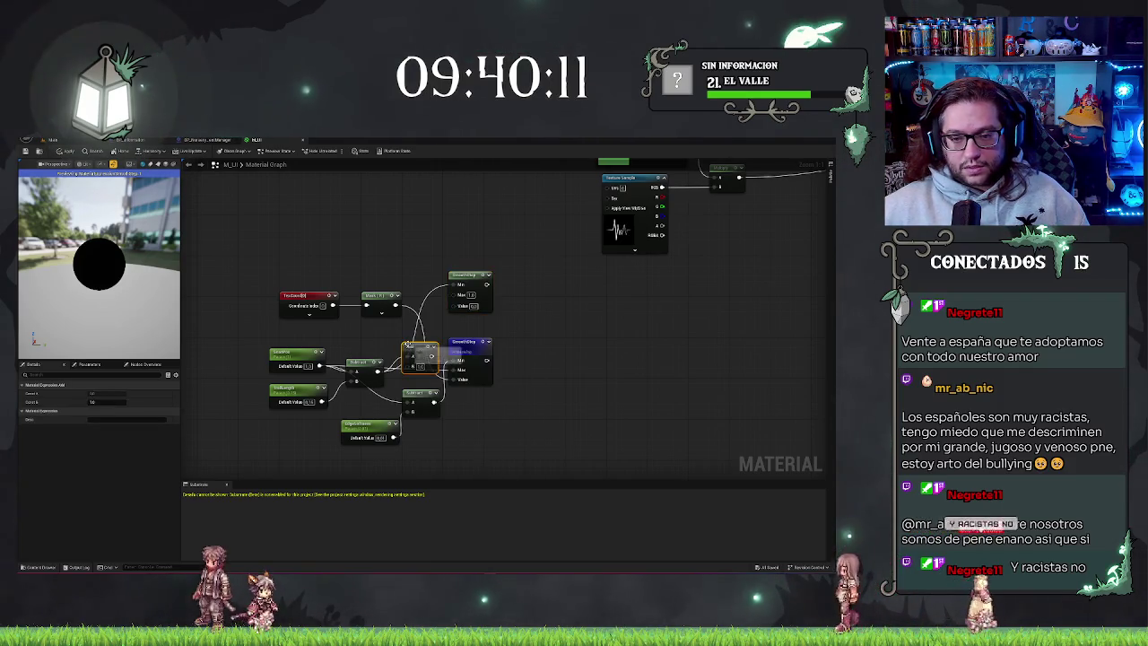
# Wire the Add output into the new Smooth Step's inputs.
pyautogui.moveTo(434, 404); pyautogui.dragTo(441, 411)
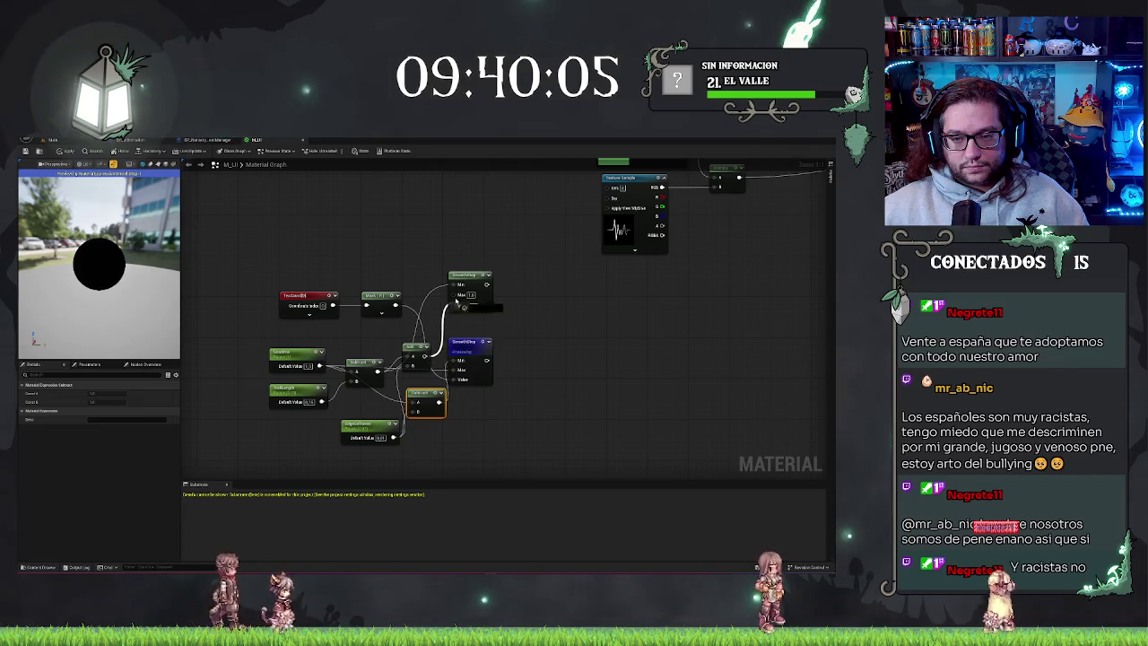
pyautogui.moveTo(456, 301); pyautogui.dragTo(459, 297)
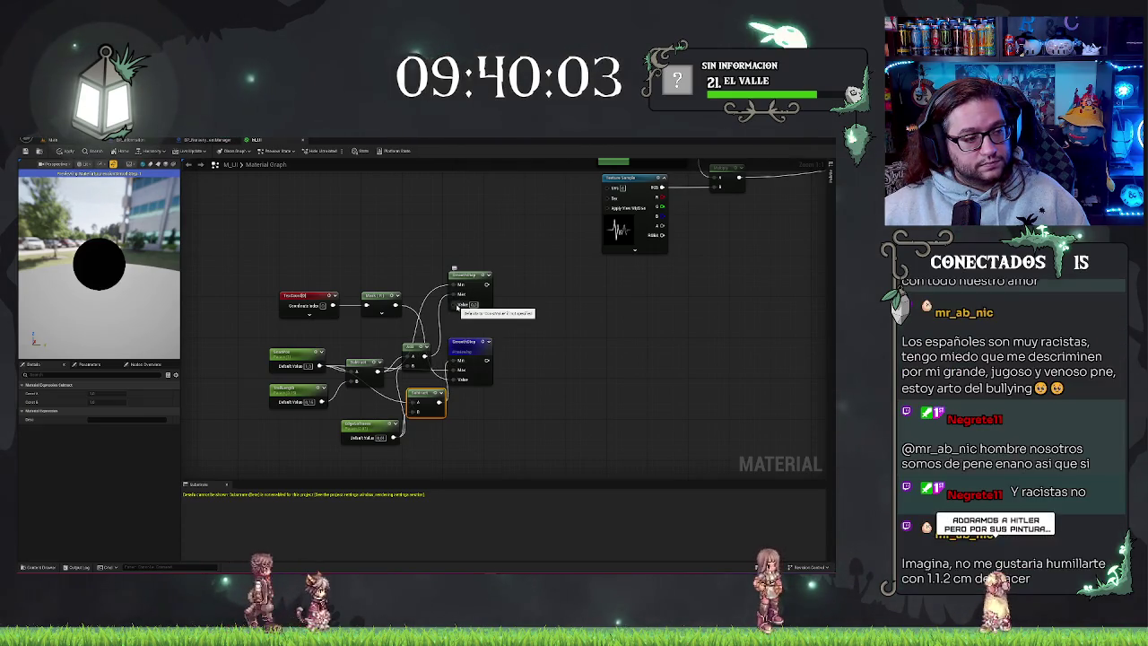
pyautogui.moveTo(448, 307); pyautogui.dragTo(453, 304)
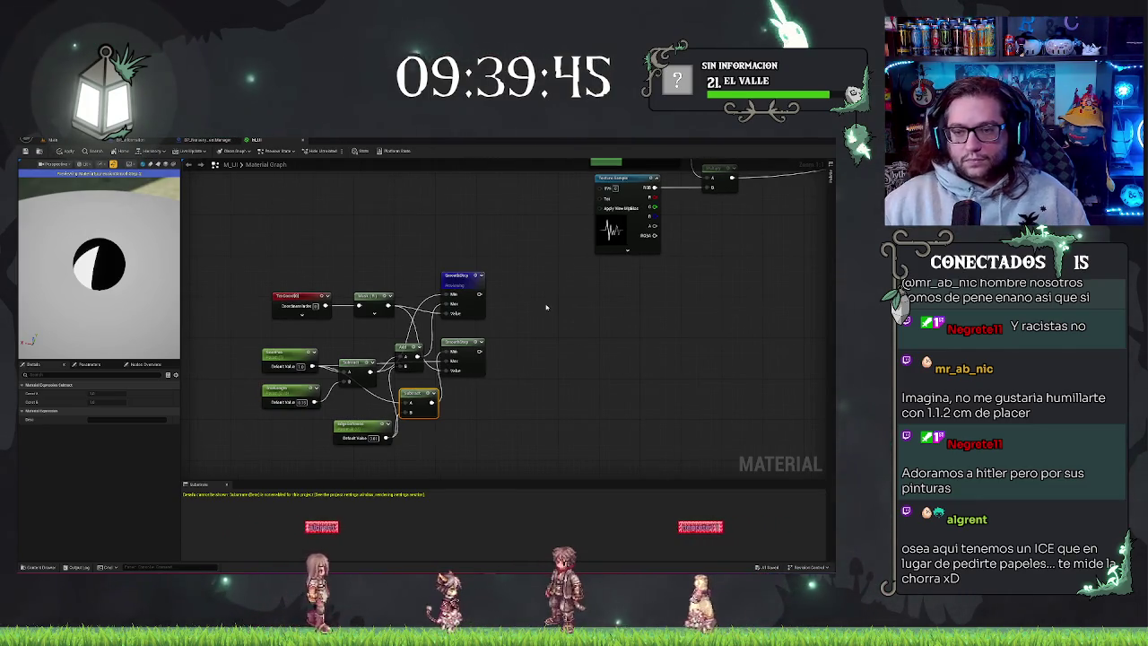
pyautogui.rightClick(592, 286)
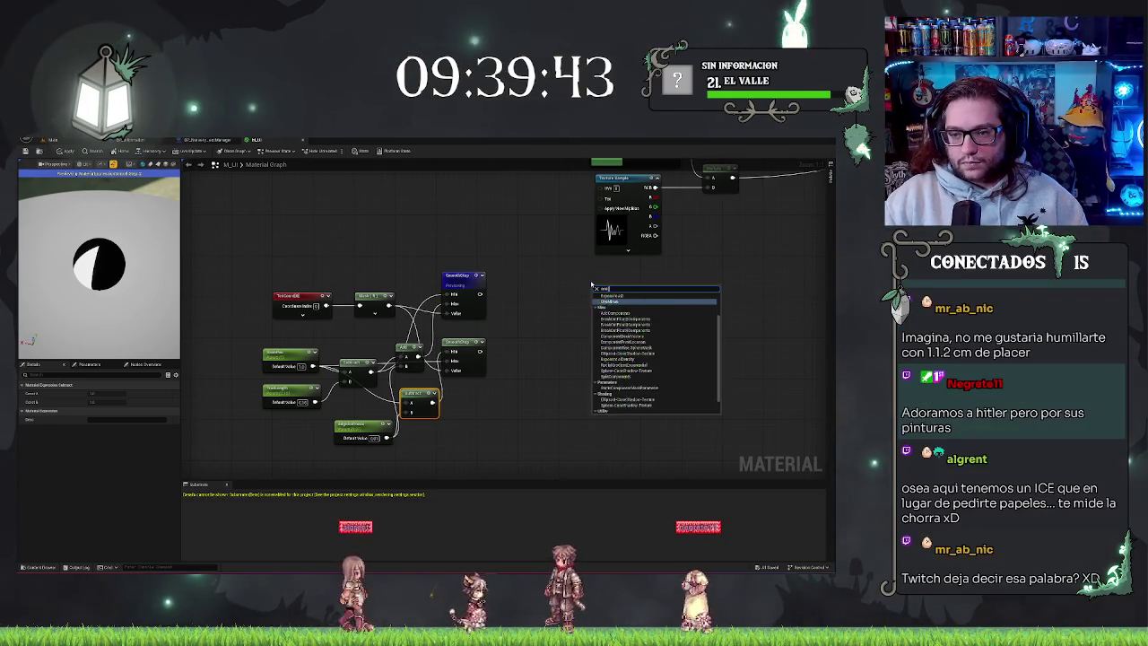
# Add a Constant node and a Multiply node fed by the Smooth Step output, placed up and right.
pyautogui.write('constant')
pyautogui.press('Return')
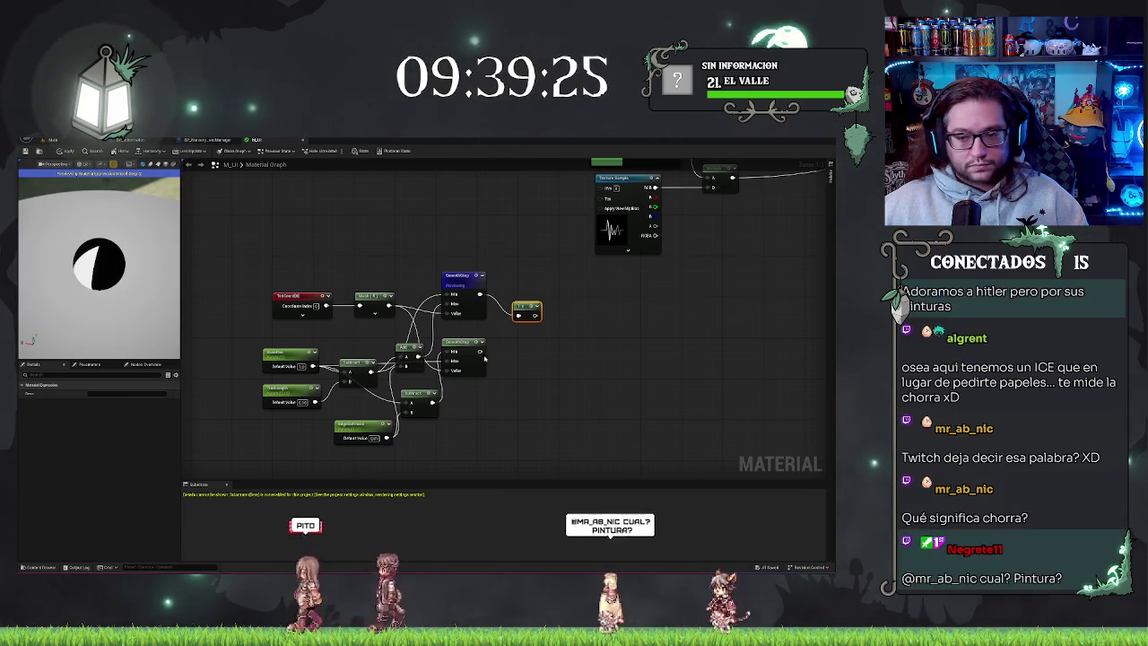
pyautogui.moveTo(480, 350); pyautogui.dragTo(521, 352)
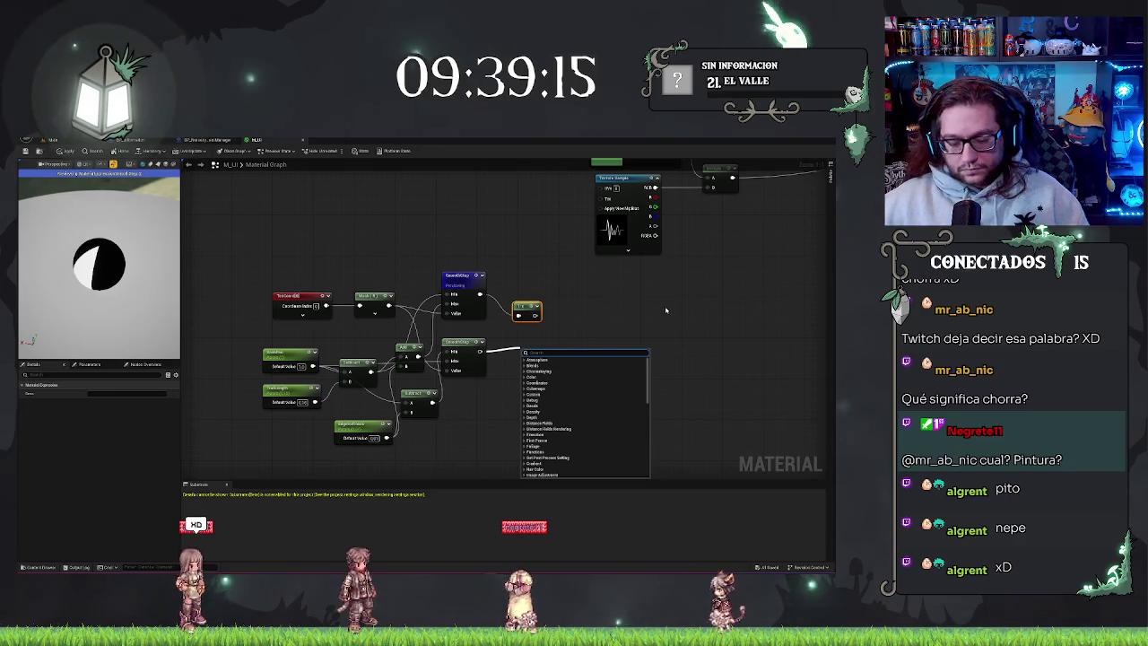
pyautogui.write('mult')
pyautogui.press('Return')
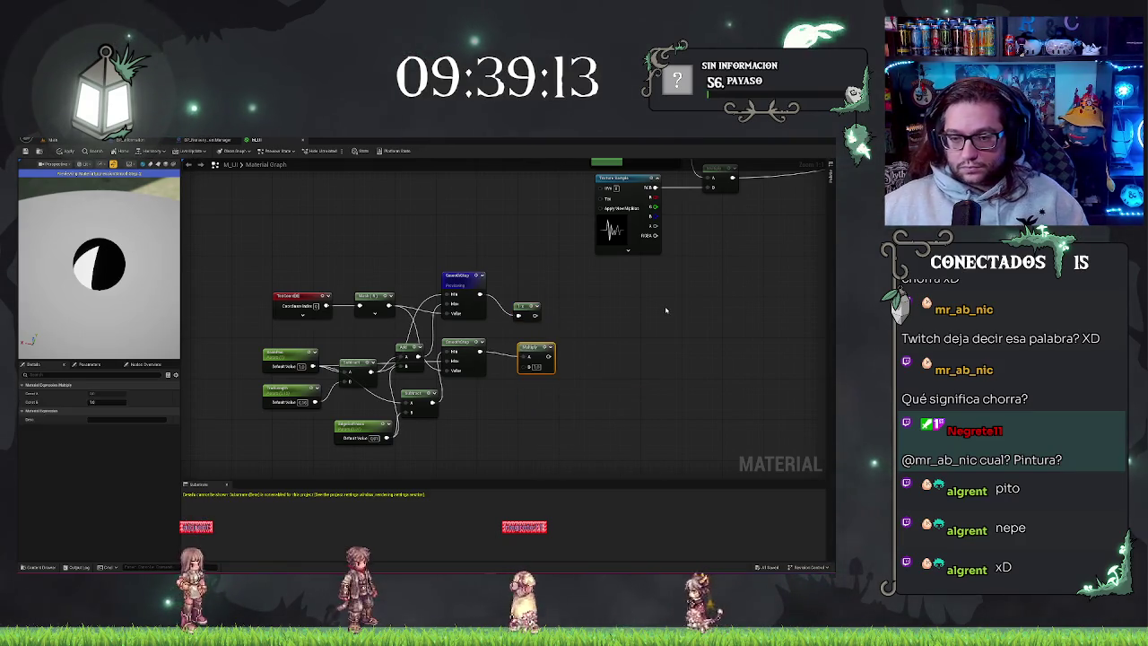
pyautogui.moveTo(529, 348)
pyautogui.mouseDown()
pyautogui.moveTo(543, 323)
pyautogui.moveTo(560, 322)
pyautogui.mouseUp()
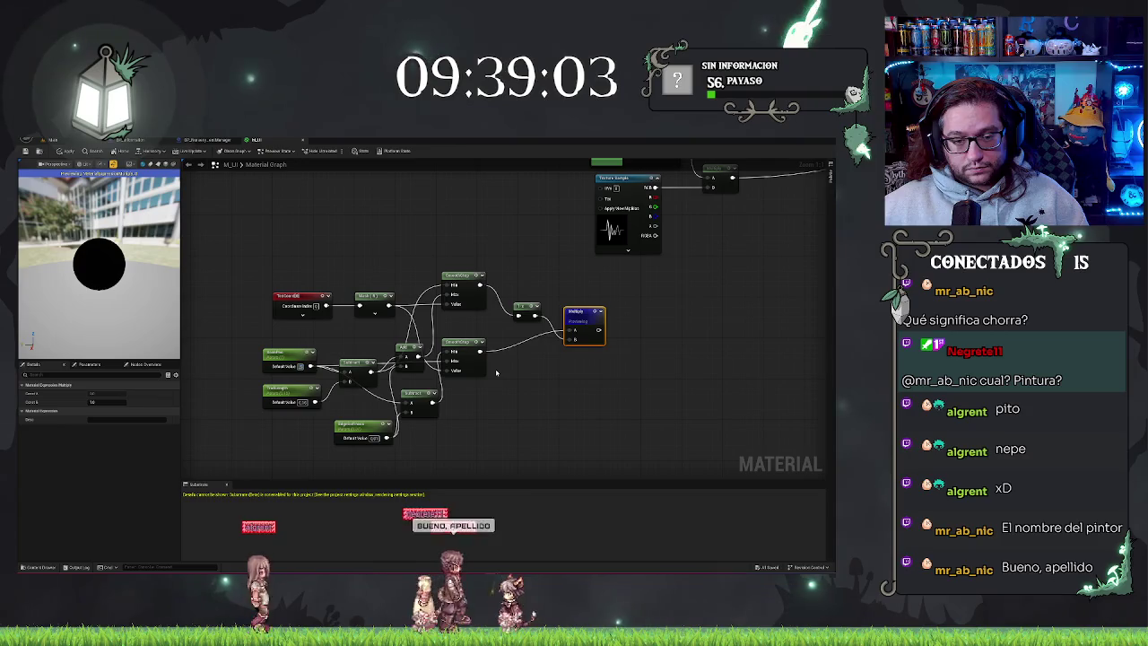
pyautogui.moveTo(36, 175)
pyautogui.mouseDown()
pyautogui.moveTo(36, 202)
pyautogui.moveTo(179, 301)
pyautogui.mouseUp()
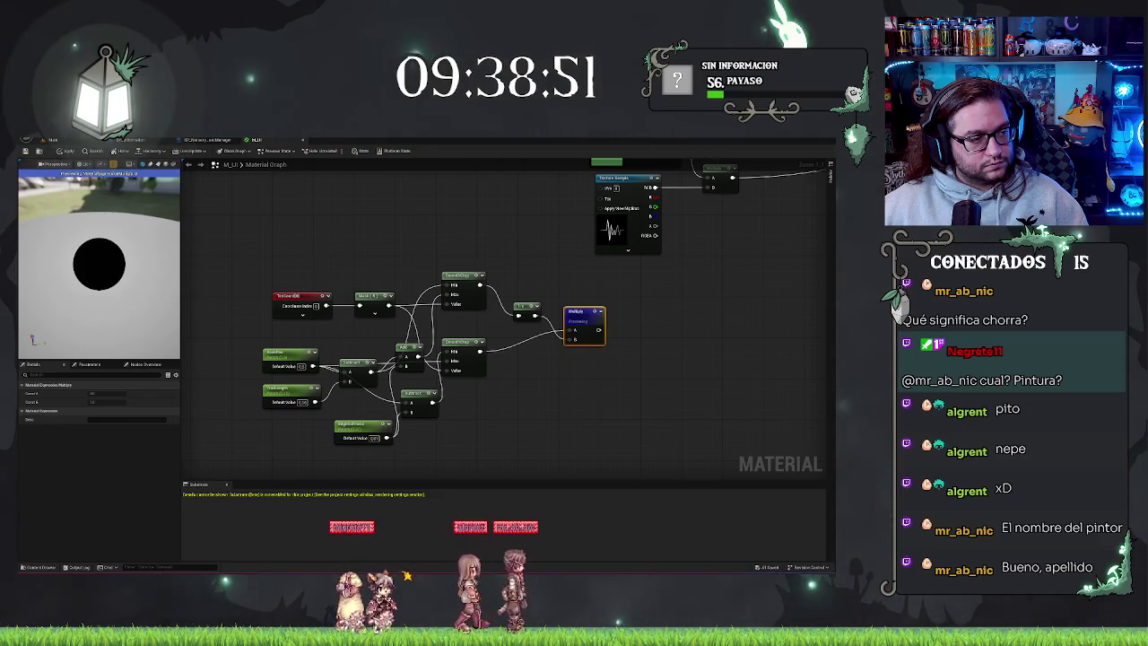
# Wire the Texture Sample RGB into the Multiply and add another Multiply from it, previewing the result.
pyautogui.moveTo(545, 298); pyautogui.dragTo(446, 364)
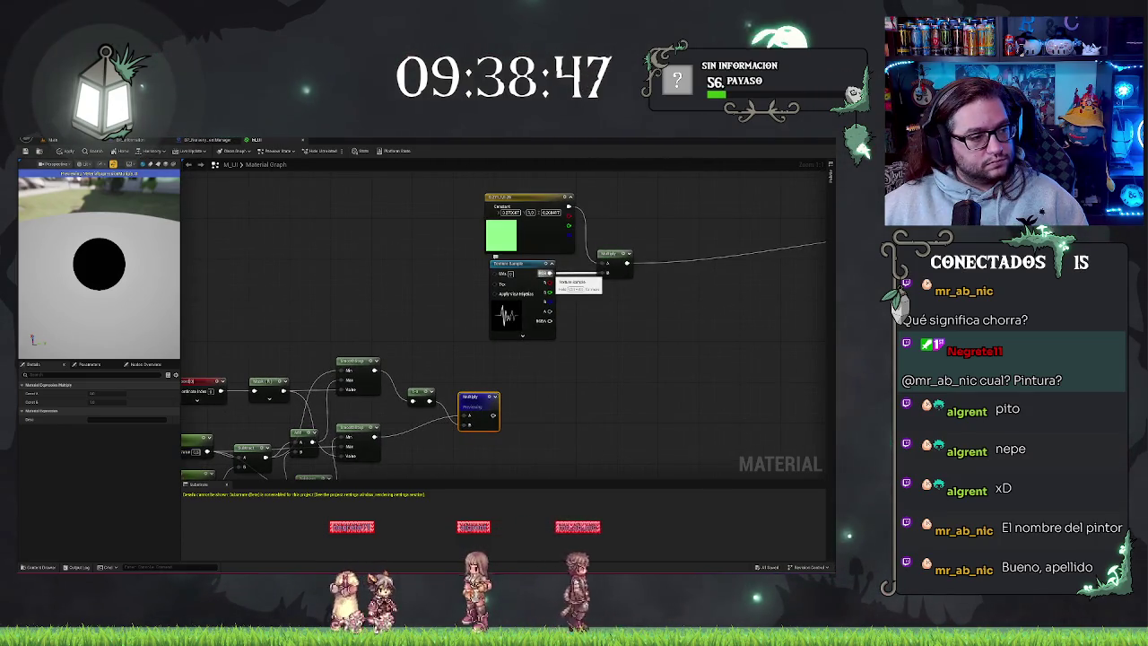
pyautogui.moveTo(596, 275); pyautogui.dragTo(607, 271)
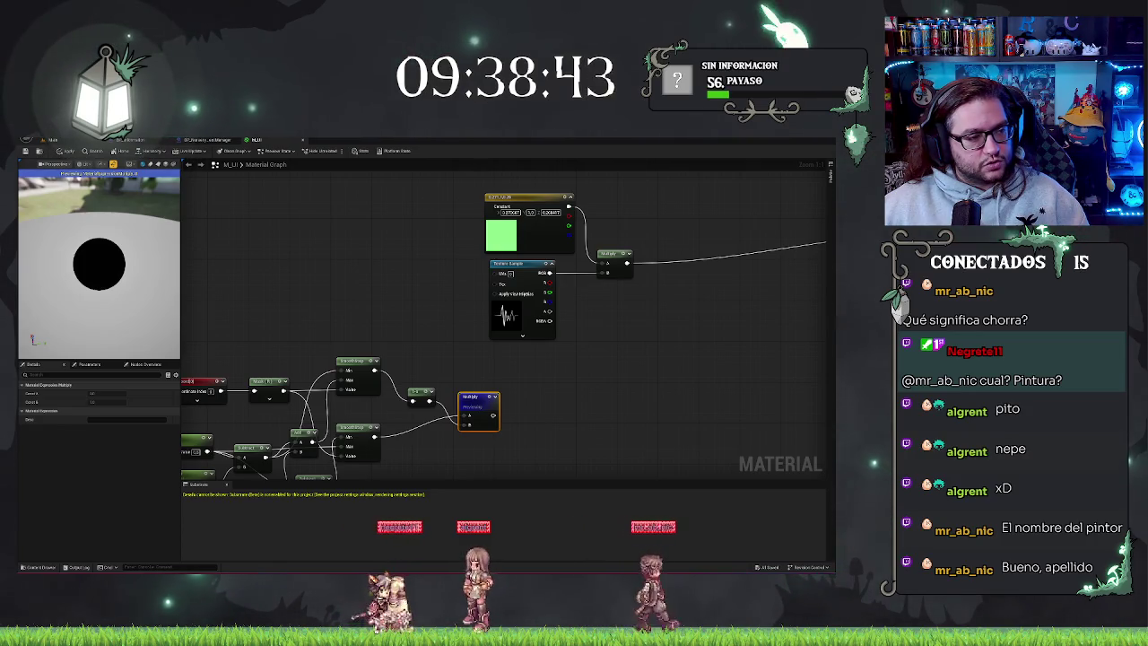
pyautogui.moveTo(550, 311); pyautogui.dragTo(574, 343)
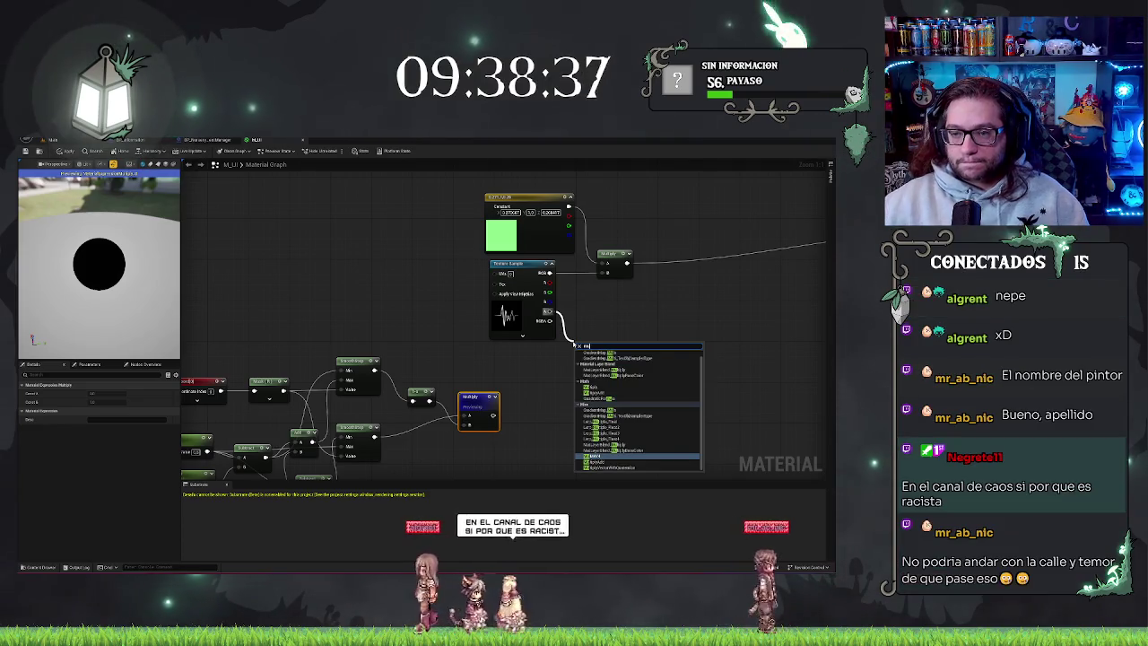
pyautogui.click(550, 399)
pyautogui.hotkey('ctrl', 'v')
pyautogui.moveTo(550, 311); pyautogui.dragTo(553, 414)
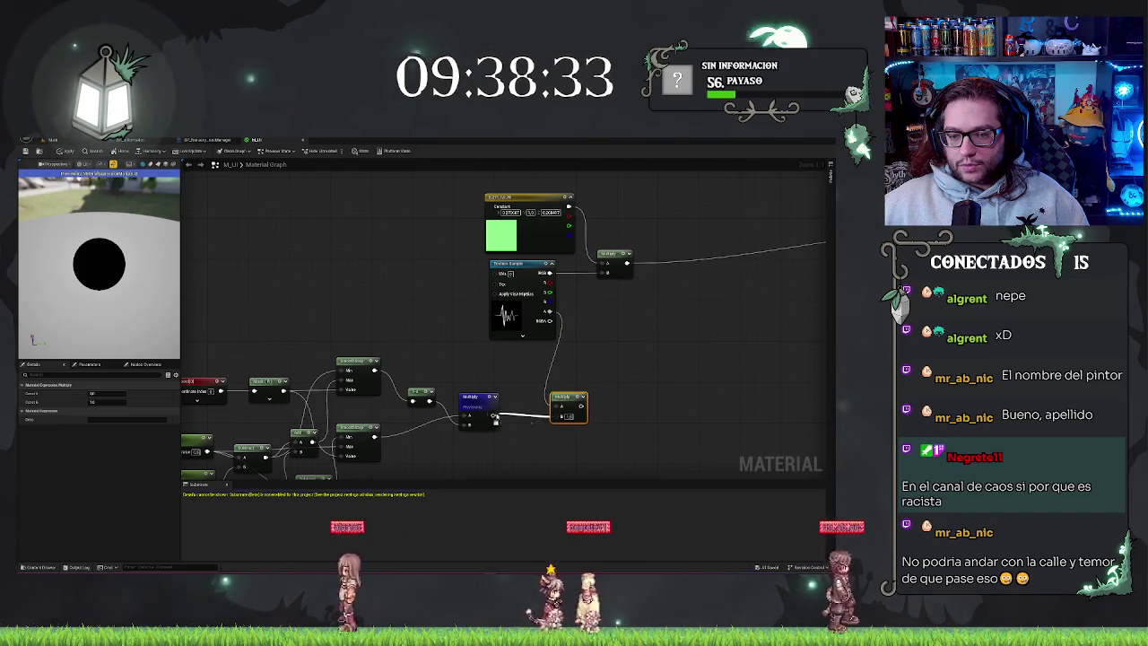
pyautogui.press('space')
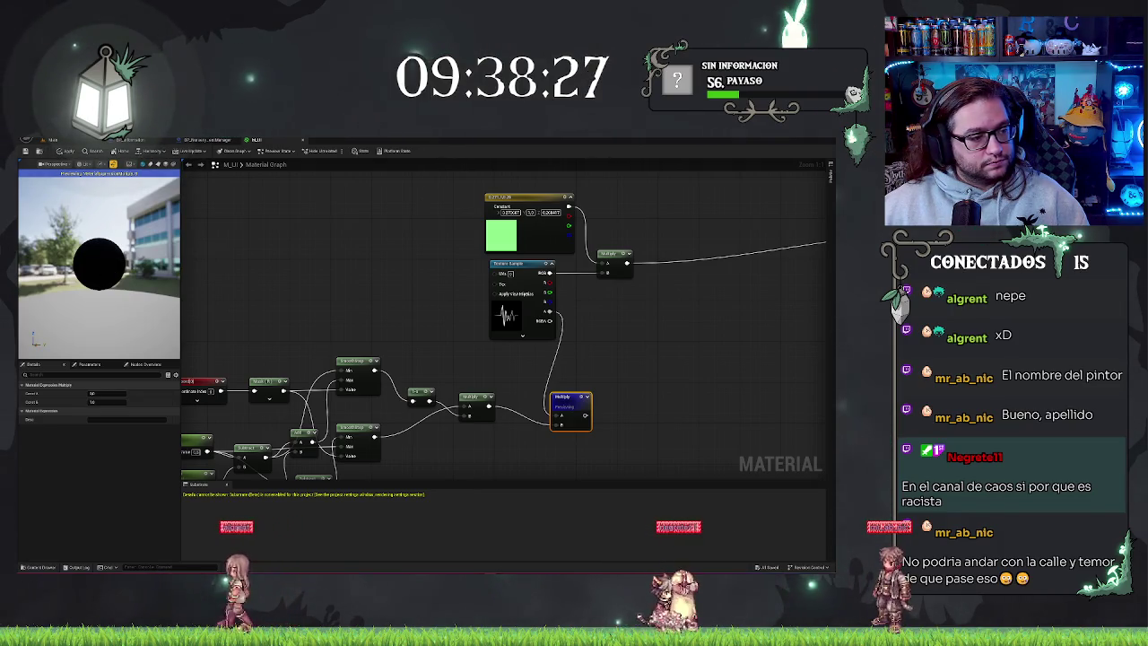
# Bring the material output node into view and feed the green-tinted result into Base Color.
pyautogui.click(663, 341)
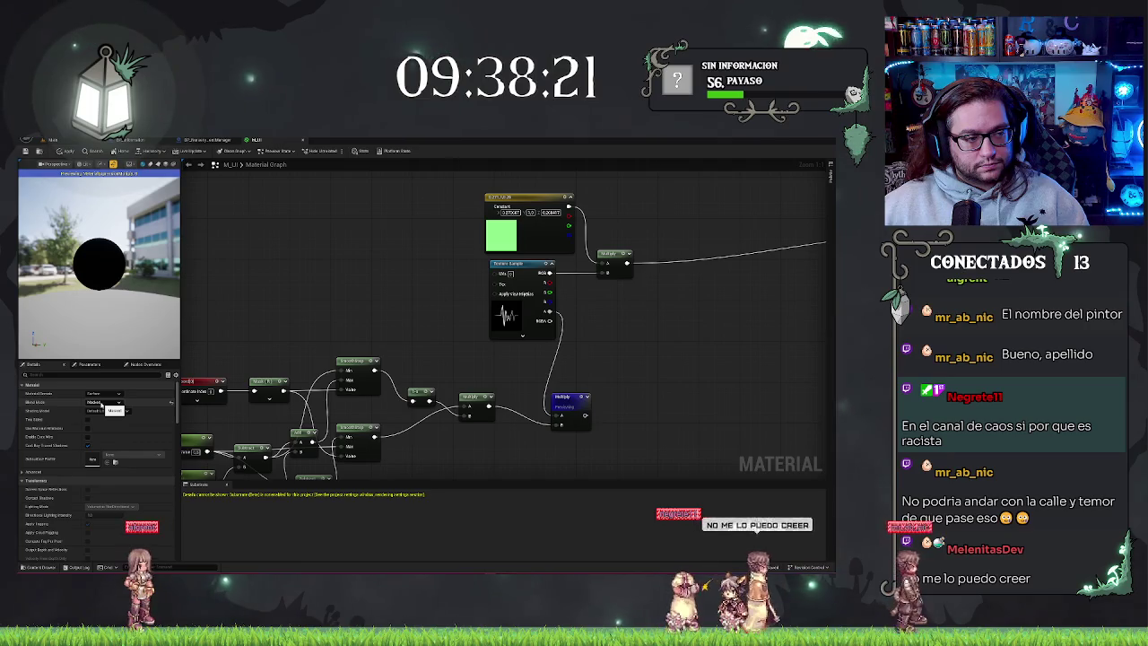
pyautogui.moveTo(584, 416)
pyautogui.mouseDown()
pyautogui.moveTo(529, 421)
pyautogui.moveTo(628, 349)
pyautogui.moveTo(529, 403)
pyautogui.moveTo(610, 413)
pyautogui.moveTo(801, 364)
pyautogui.mouseUp()
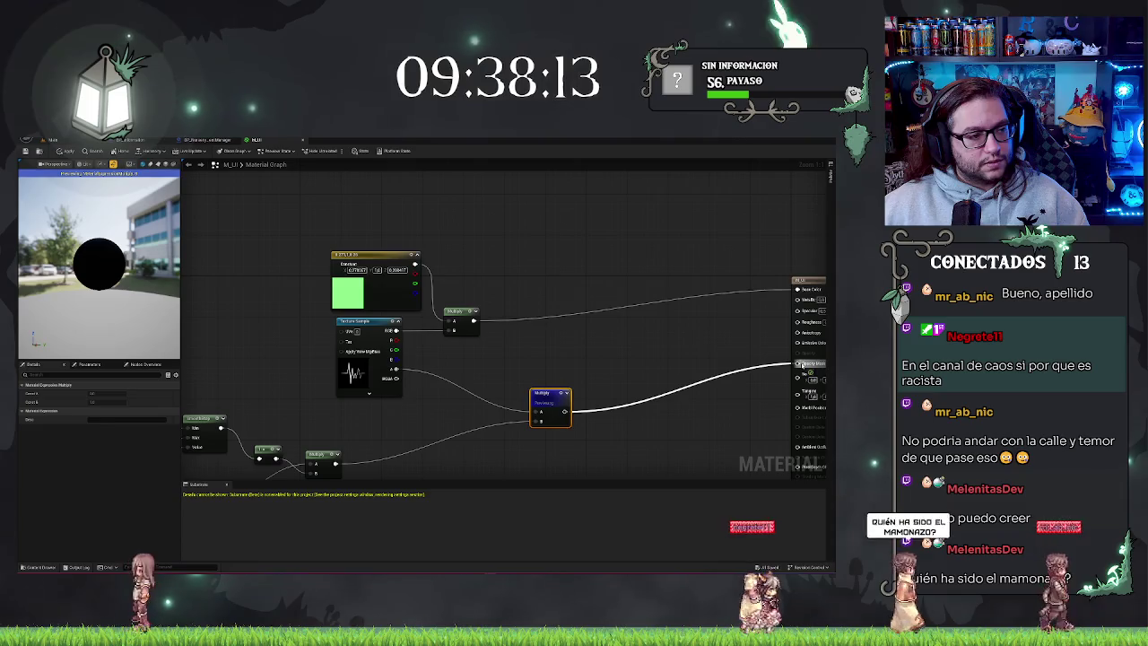
pyautogui.moveTo(449, 276); pyautogui.dragTo(352, 292)
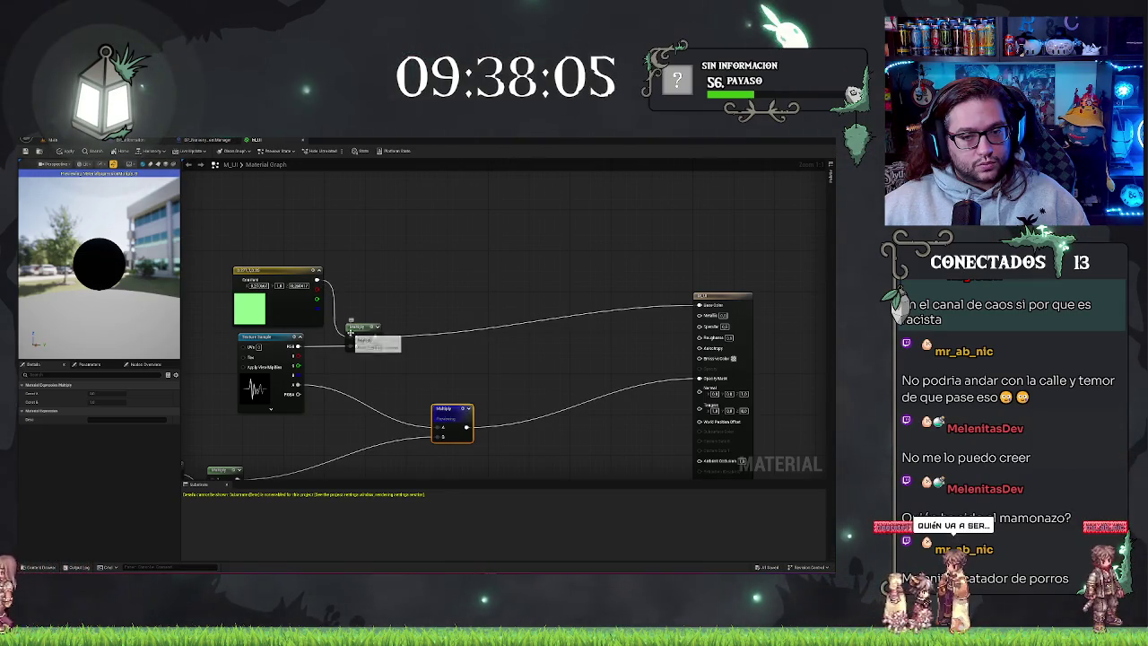
pyautogui.hotkey('ctrl', 'z')
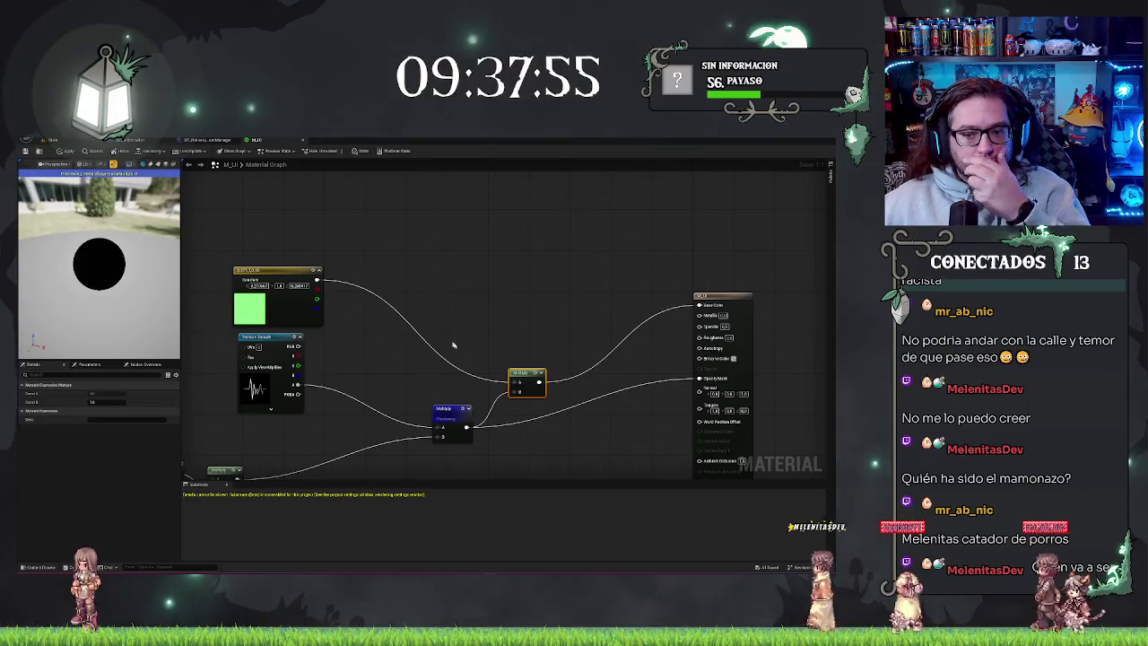
# Route the mask Multiply result into Opacity Mask and check it in the preview.
pyautogui.hotkey('ctrl', 'z')
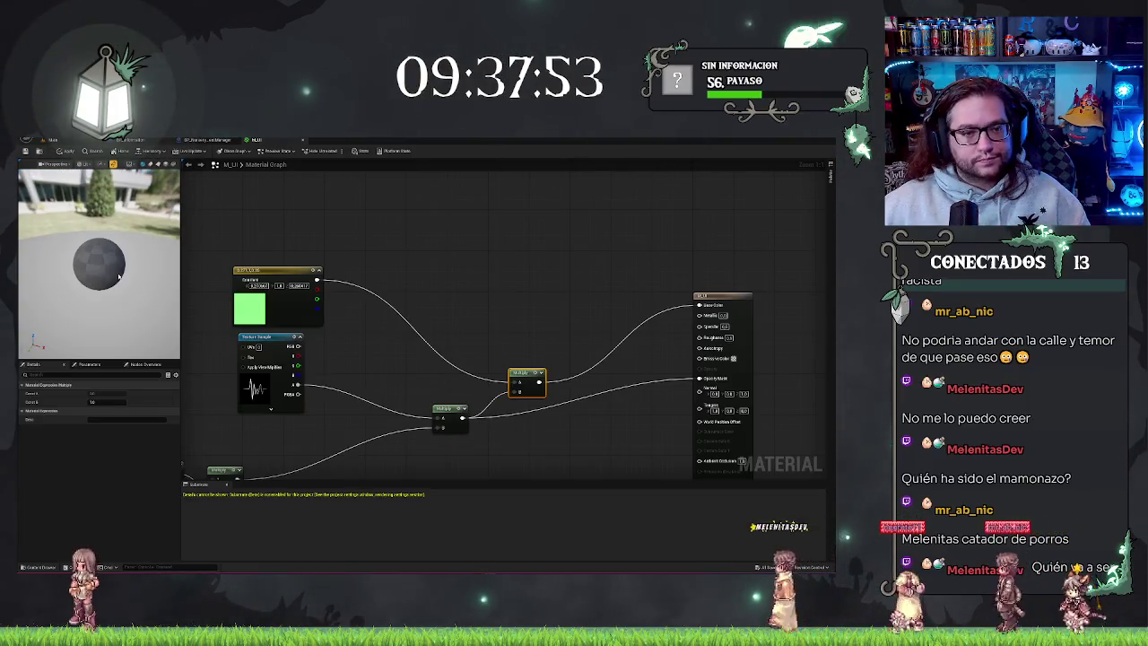
pyautogui.moveTo(77, 276)
pyautogui.mouseDown()
pyautogui.moveTo(137, 269)
pyautogui.moveTo(131, 291)
pyautogui.mouseUp()
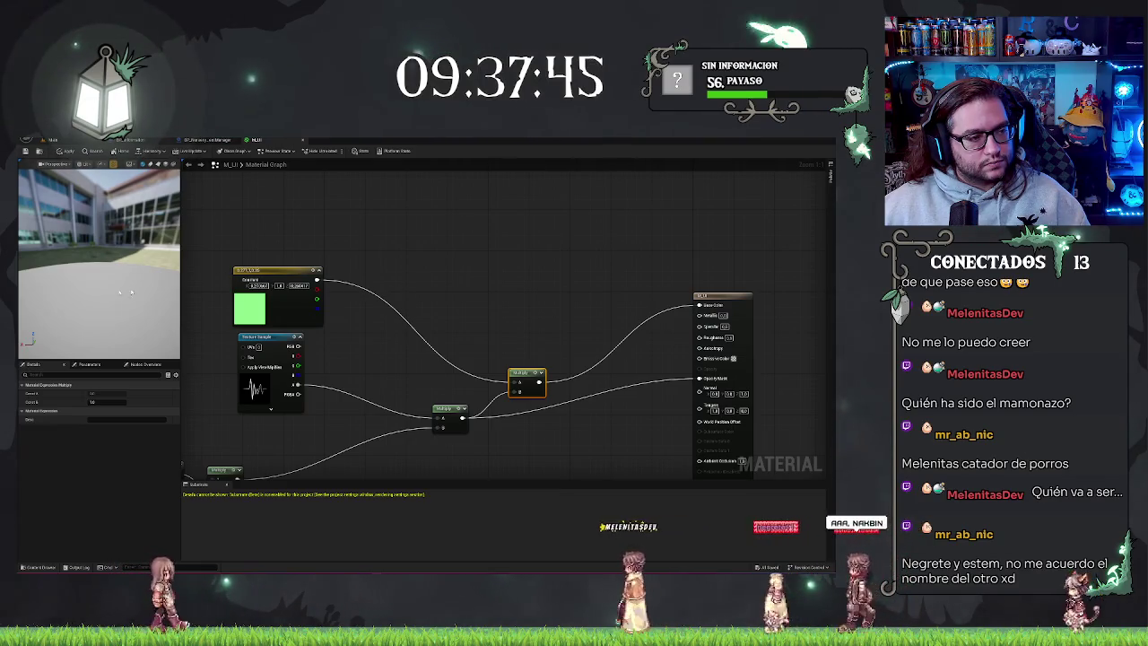
pyautogui.click(667, 346)
pyautogui.moveTo(667, 346)
pyautogui.mouseDown()
pyautogui.moveTo(568, 318)
pyautogui.moveTo(573, 401)
pyautogui.moveTo(1012, 311)
pyautogui.mouseUp()
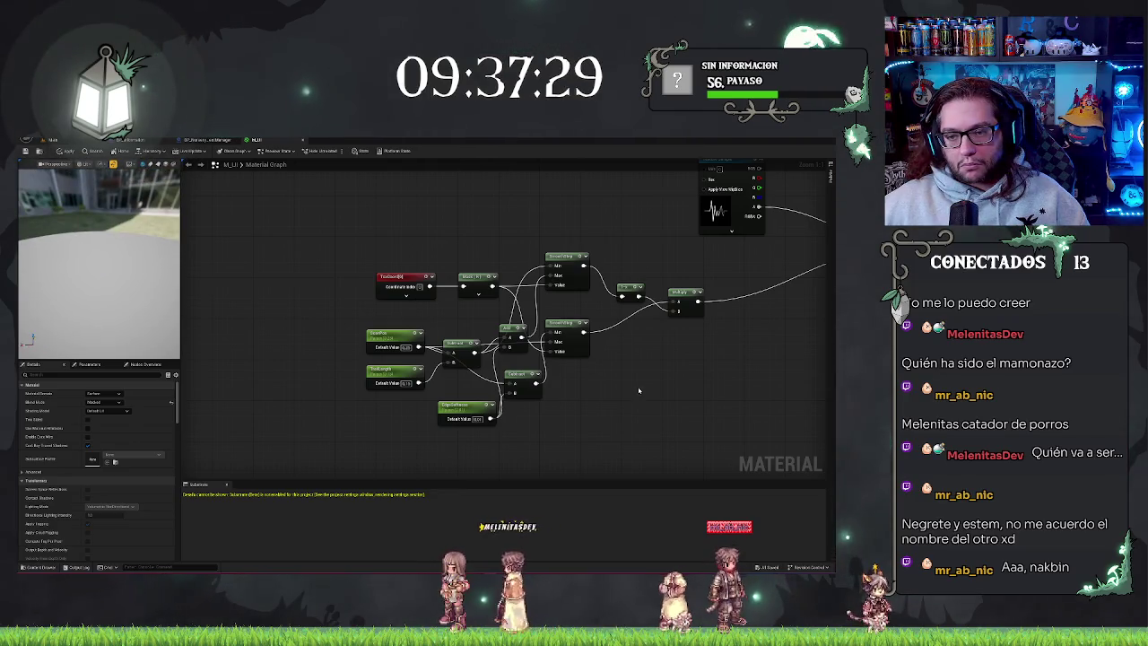
pyautogui.scroll(-2, 638, 390)
pyautogui.moveTo(638, 390)
pyautogui.mouseDown()
pyautogui.moveTo(522, 426)
pyautogui.moveTo(465, 397)
pyautogui.mouseUp()
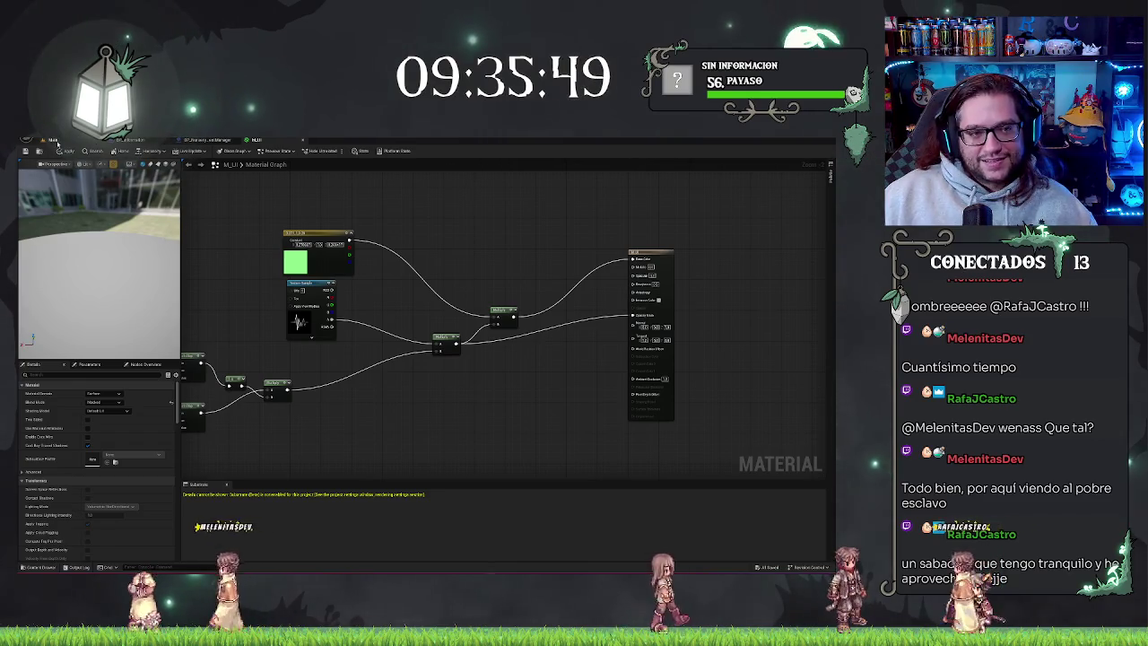
pyautogui.click(52, 140)
# Frame the ward floor, choose Play From Here on it, and start Play-In-Editor.
pyautogui.moveTo(387, 401)
pyautogui.mouseDown()
pyautogui.moveTo(394, 395)
pyautogui.moveTo(388, 402)
pyautogui.mouseUp()
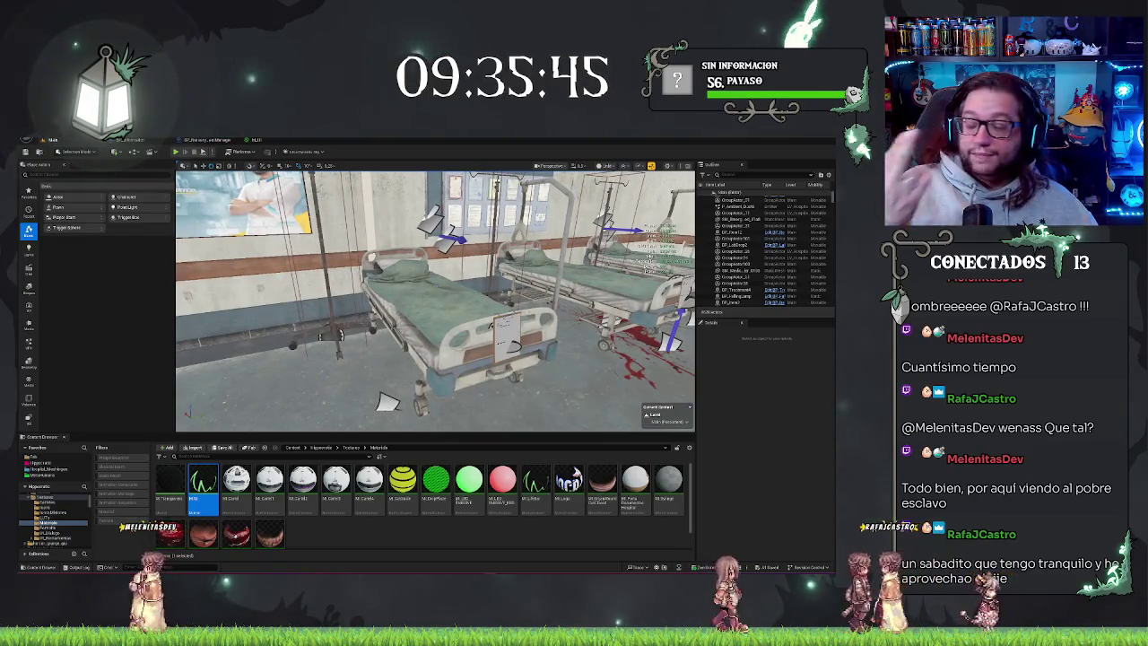
pyautogui.moveTo(435, 301); pyautogui.dragTo(435, 363)
pyautogui.rightClick(386, 338)
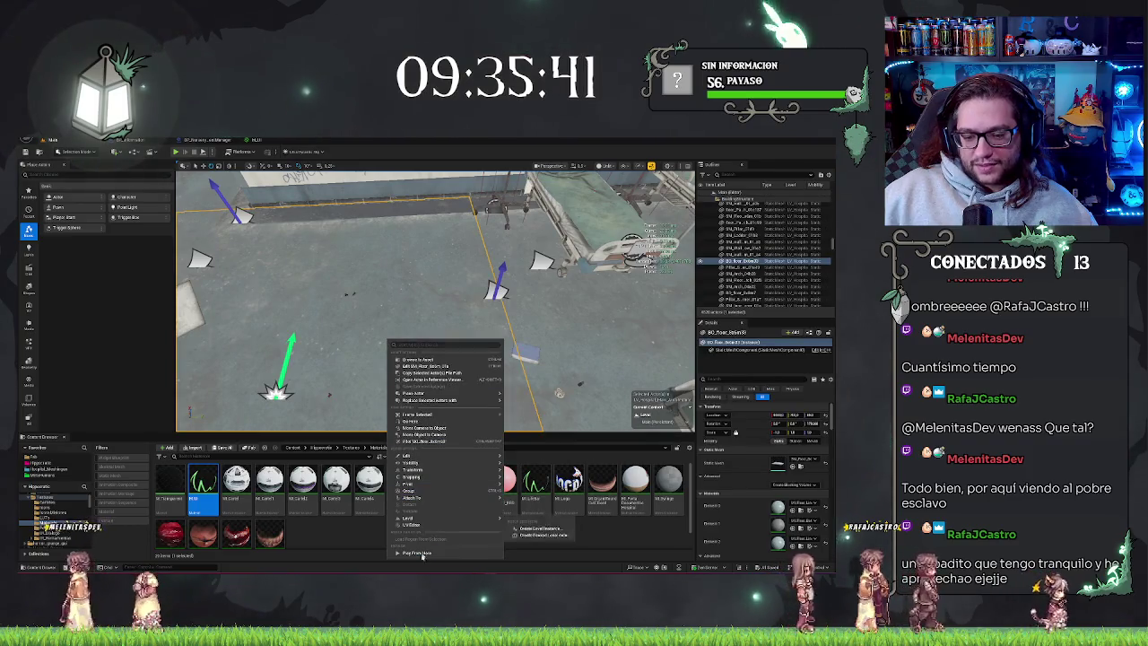
pyautogui.click(458, 463)
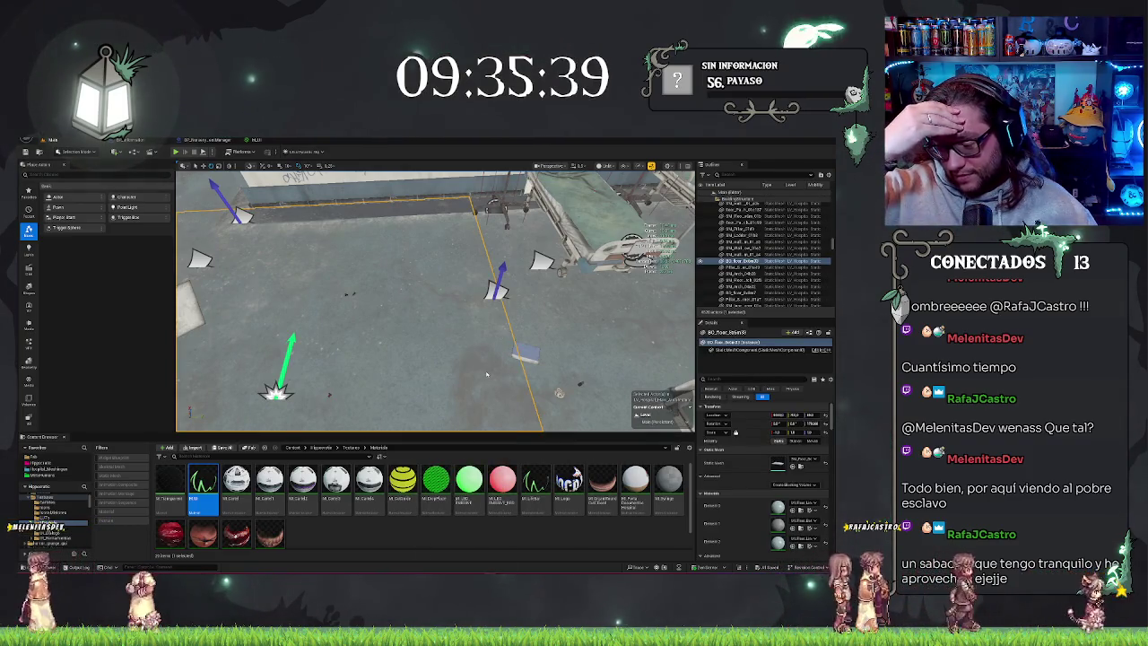
pyautogui.hotkey('alt', 'p')
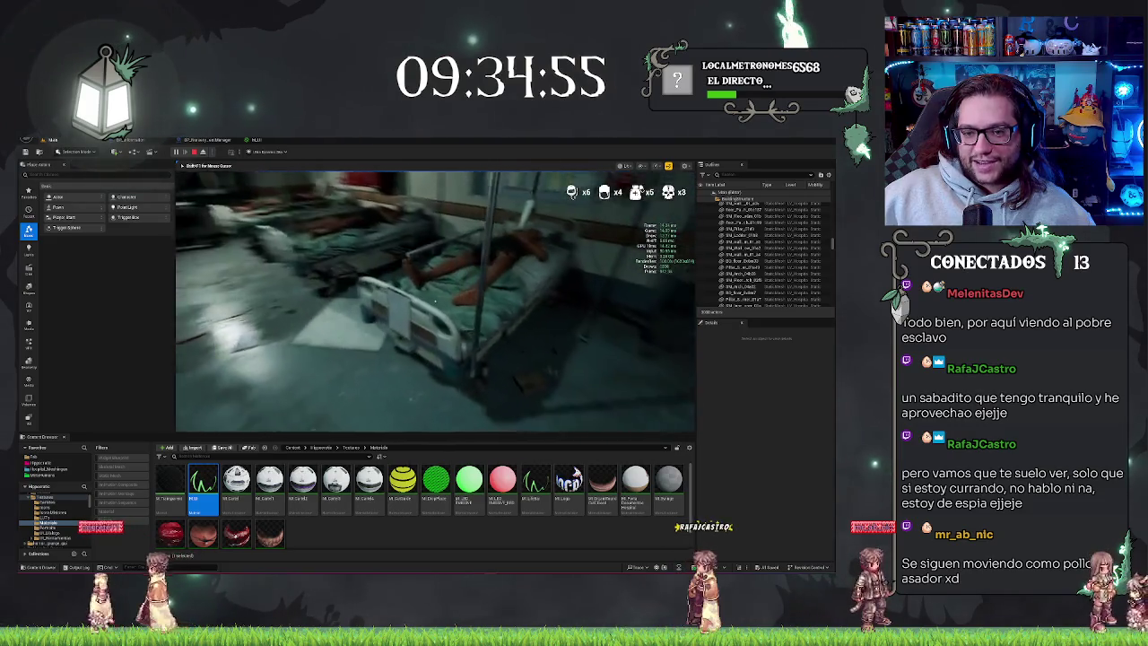
# Open the bed patient's clipboard calling for broad-spectrum antibiotics, then close it.
pyautogui.press('e')
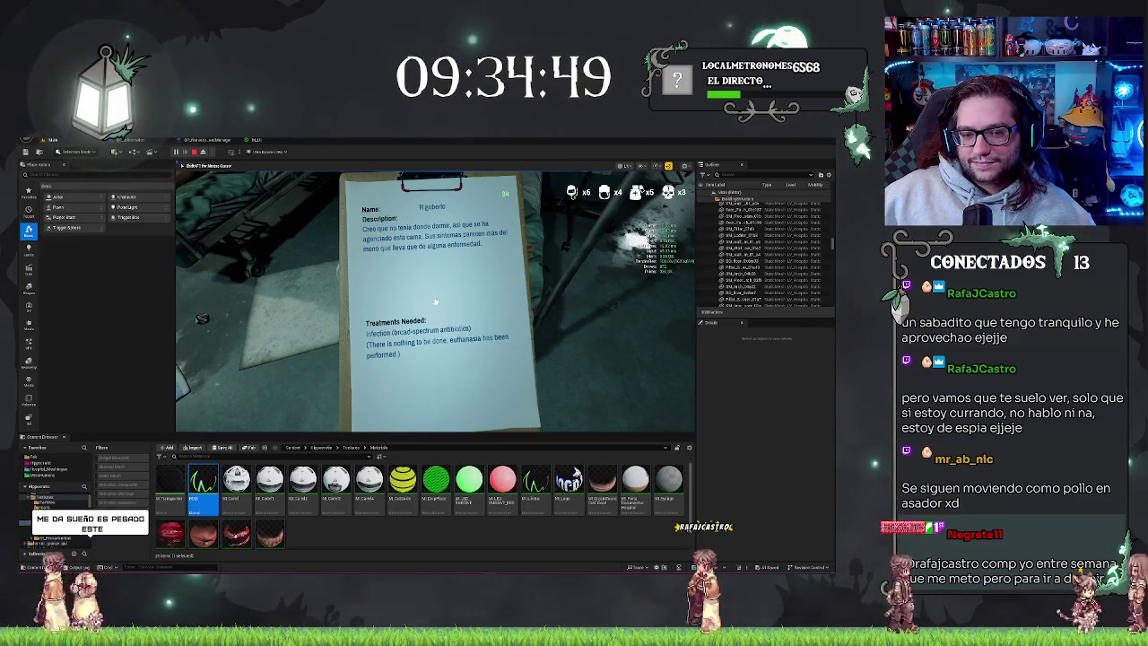
pyautogui.press('e')
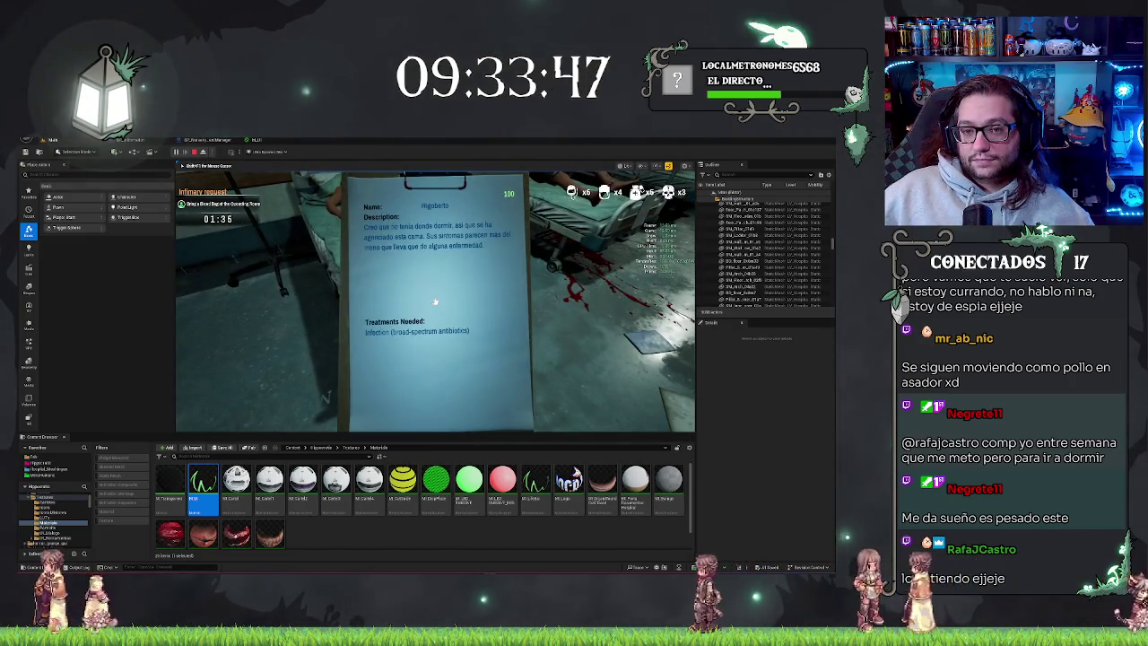
pyautogui.click(436, 301)
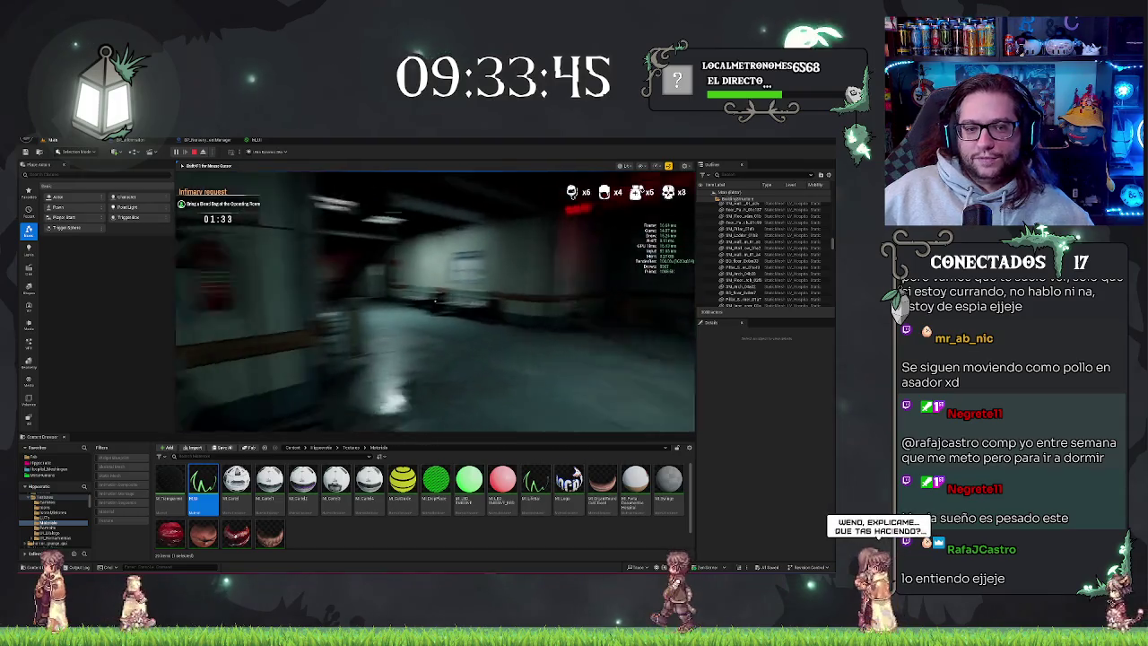
# Walk out of the ward into the red-lit corridor, then end the play session with Esc.
pyautogui.press('w')
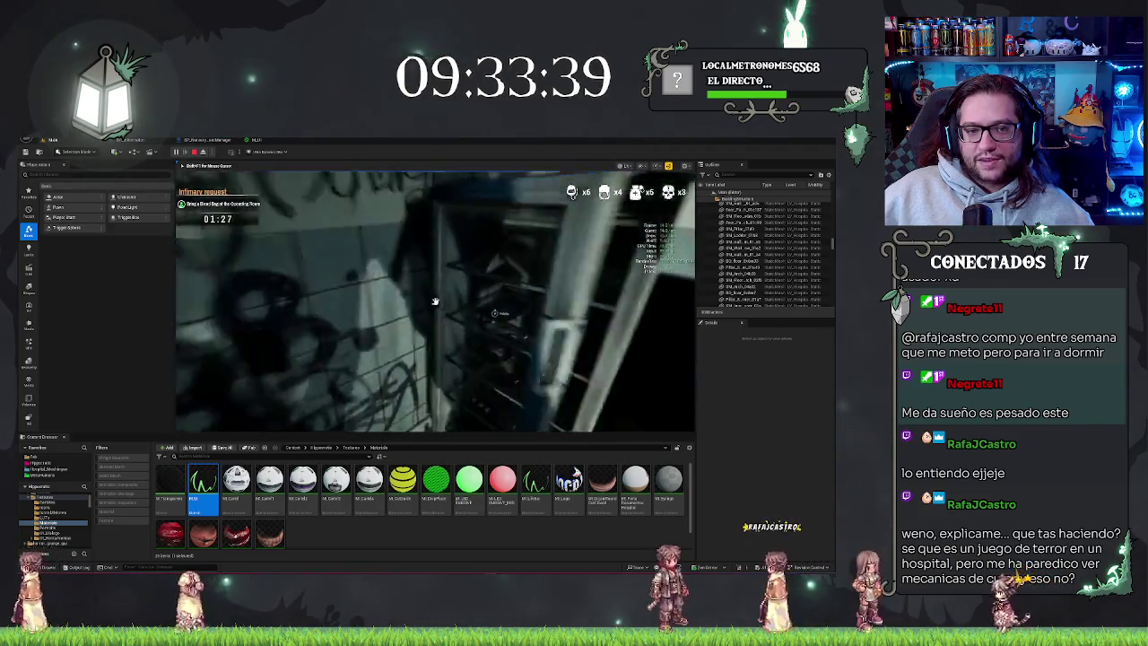
pyautogui.press('w')
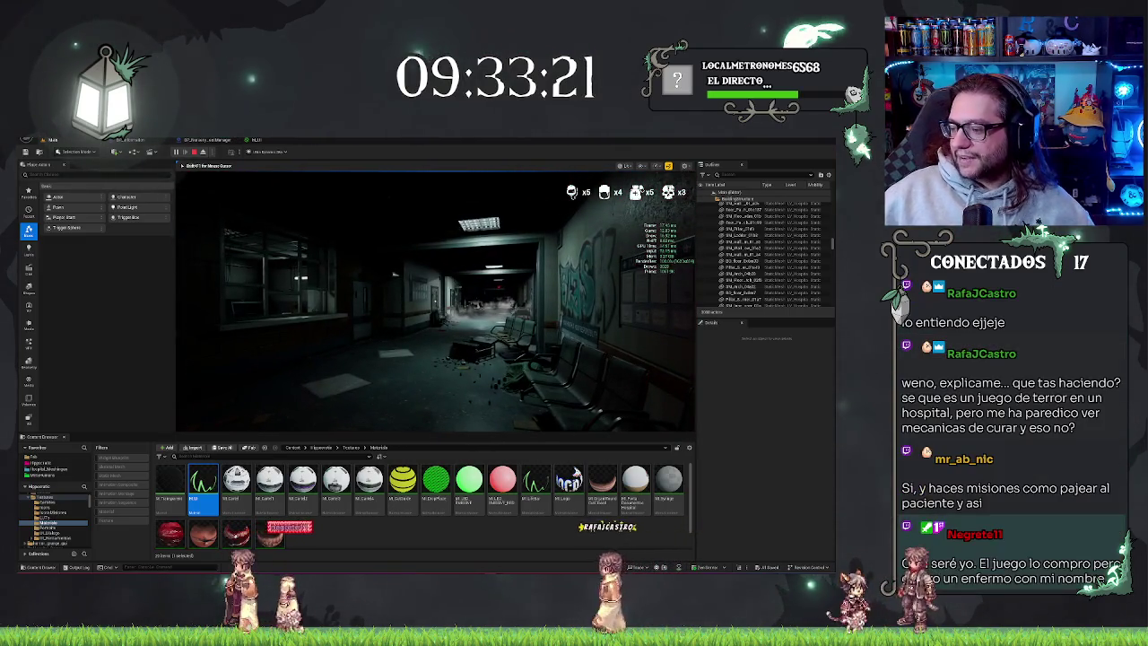
pyautogui.press('Escape')
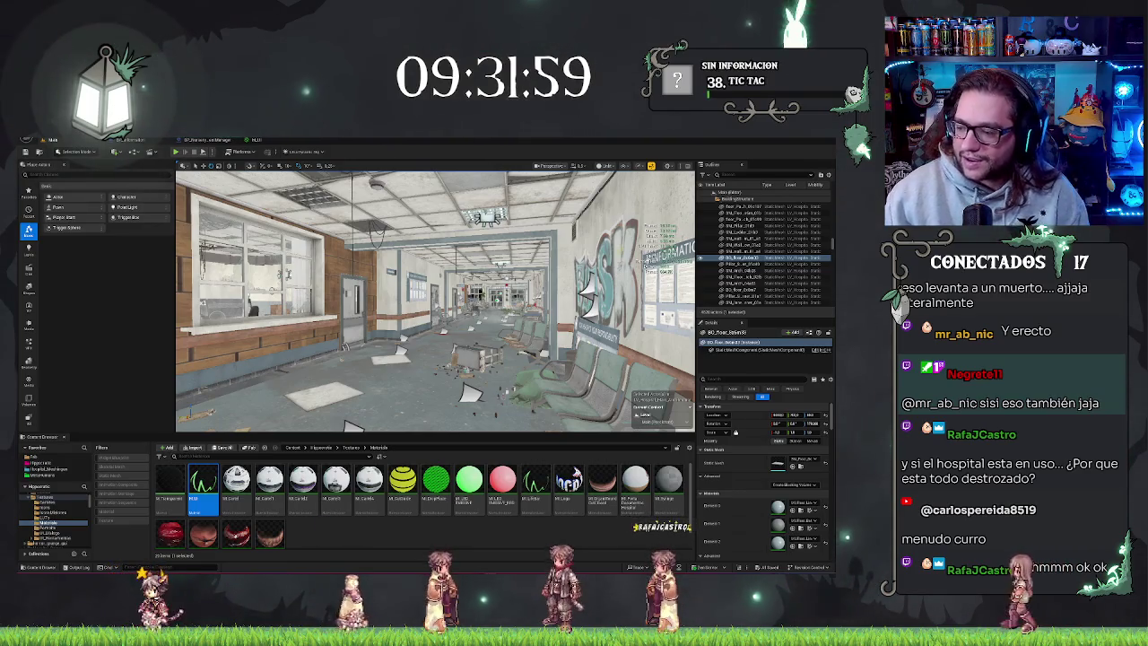
pyautogui.moveTo(258, 235)
pyautogui.mouseDown()
pyautogui.moveTo(206, 220)
pyautogui.moveTo(238, 219)
pyautogui.mouseUp()
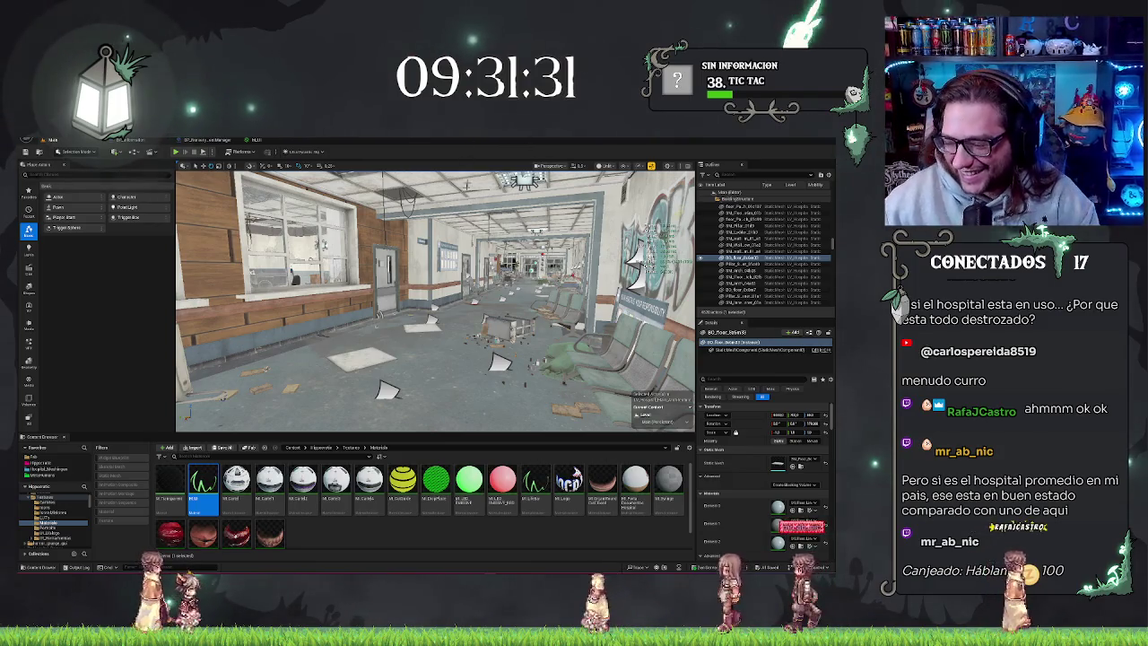
pyautogui.moveTo(435, 341); pyautogui.dragTo(403, 267)
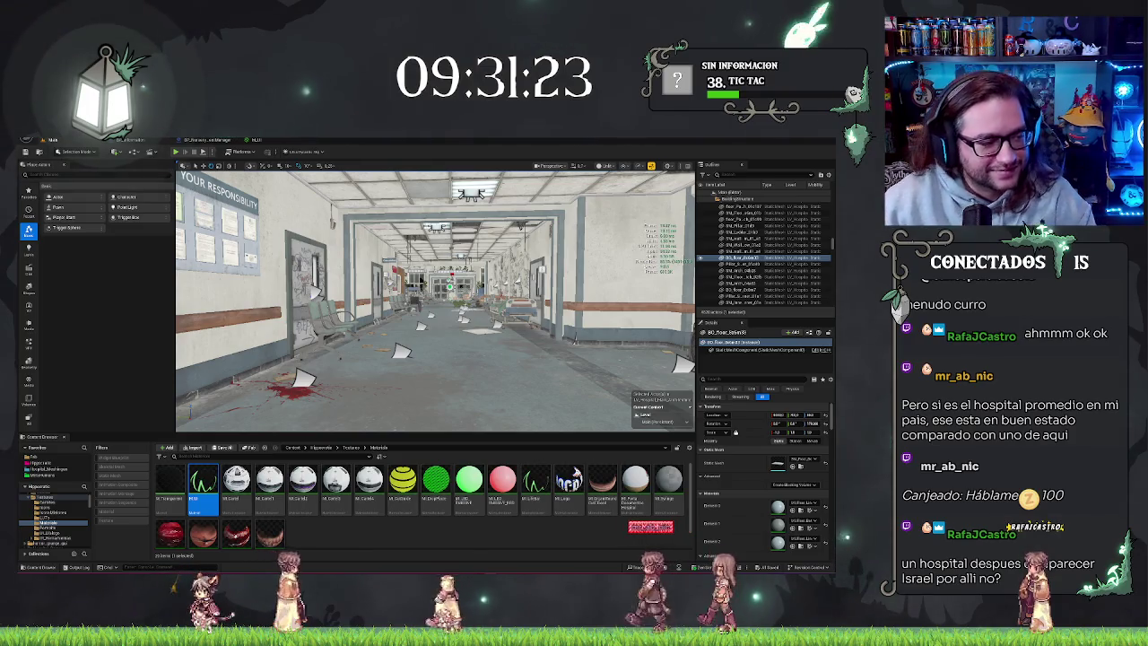
pyautogui.moveTo(468, 179)
pyautogui.mouseDown()
pyautogui.moveTo(462, 188)
pyautogui.moveTo(463, 173)
pyautogui.mouseUp()
pyautogui.press('Escape')
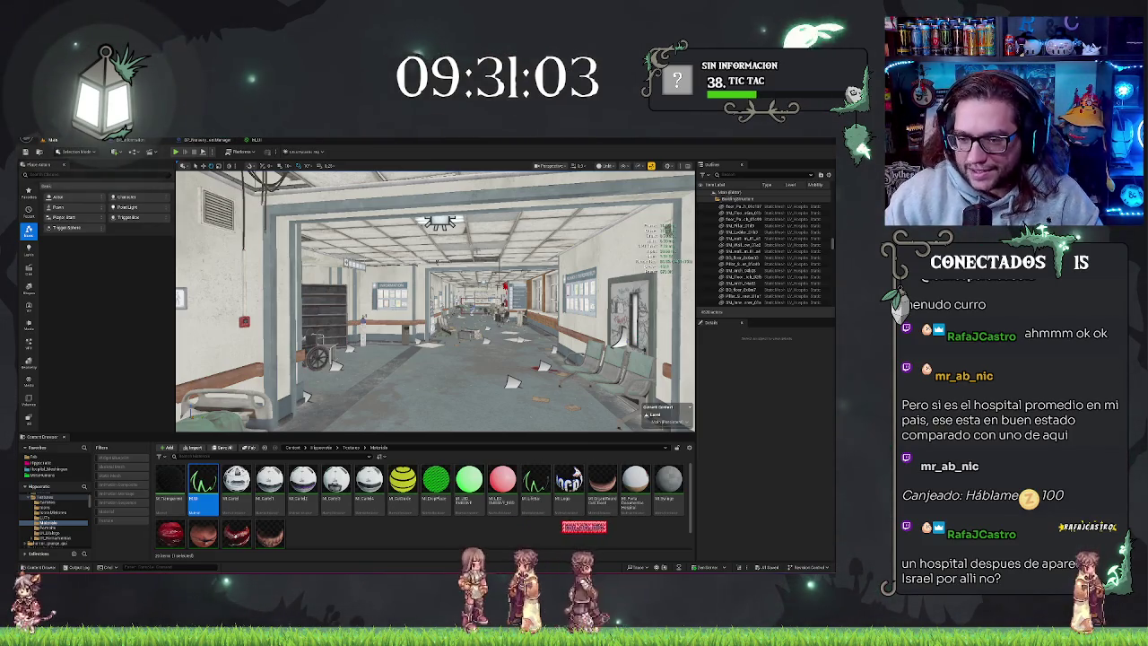
pyautogui.moveTo(435, 301); pyautogui.dragTo(435, 300)
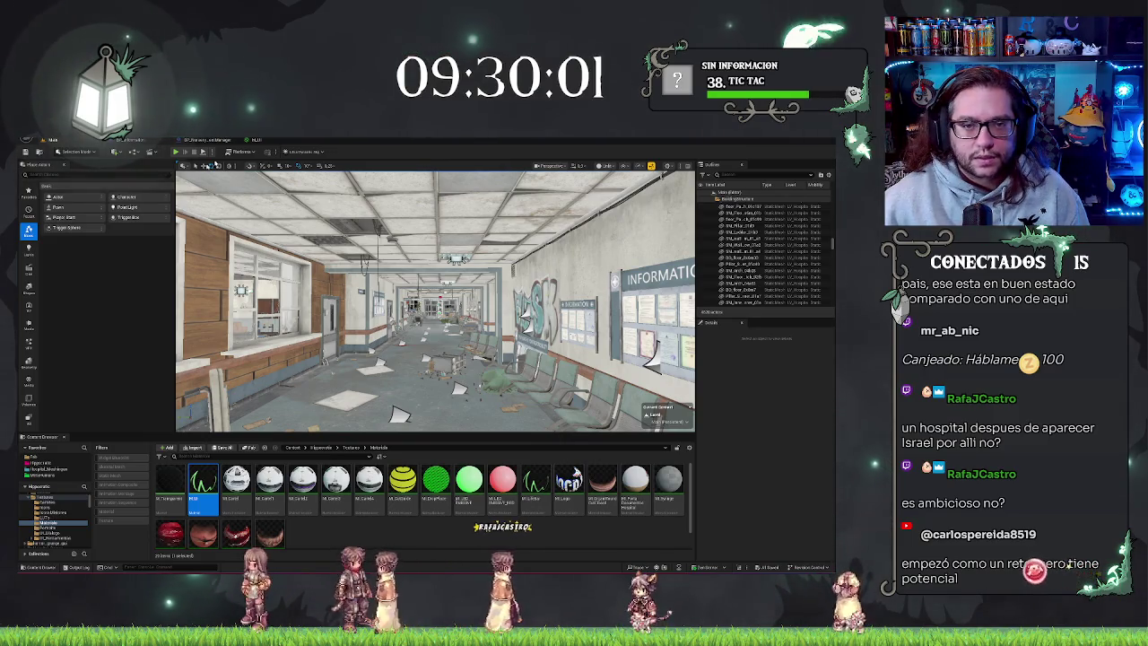
pyautogui.click(260, 140)
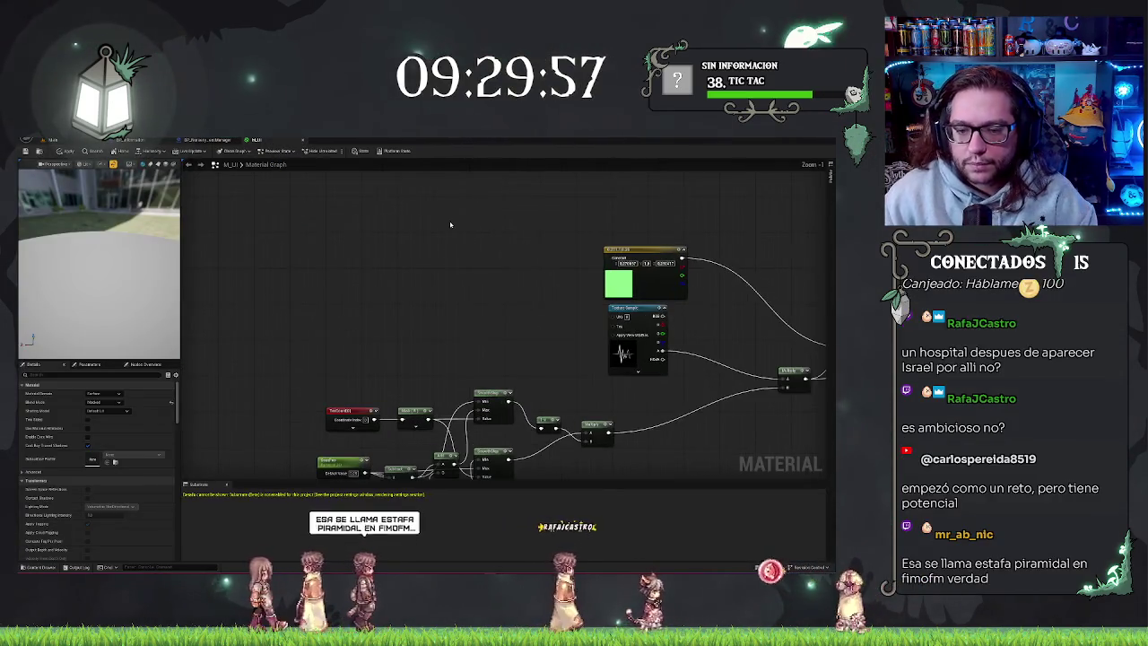
# Move the Texture Sample node left then up with its UVs input left unconnected, then return to the level.
pyautogui.scroll(1, 461, 223)
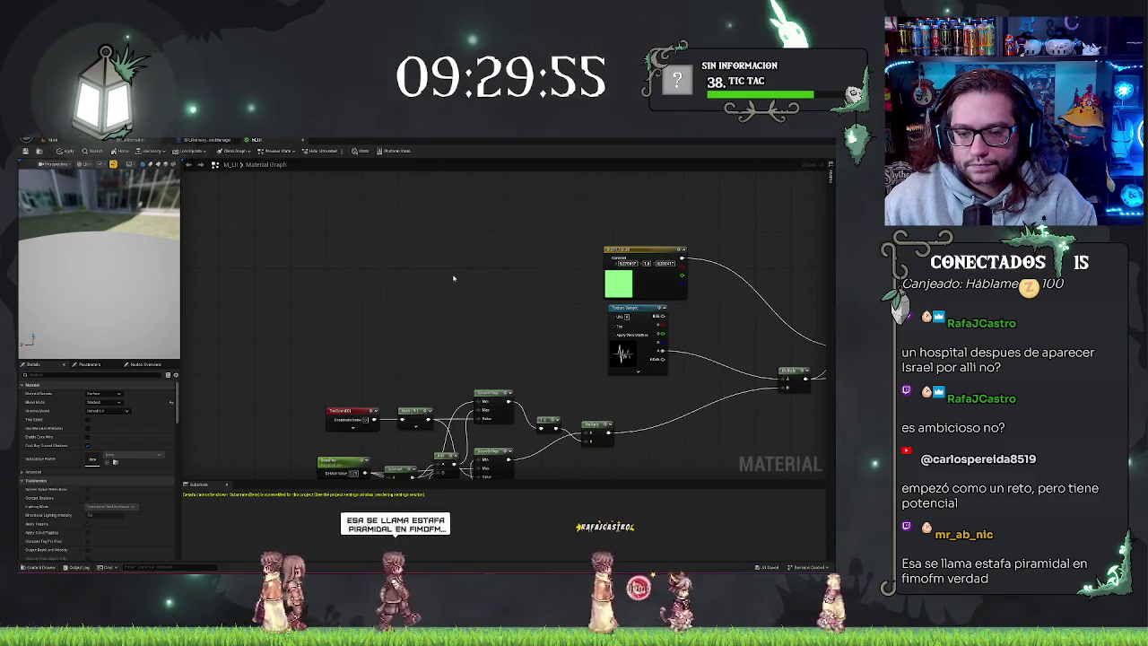
pyautogui.scroll(-4, 453, 278)
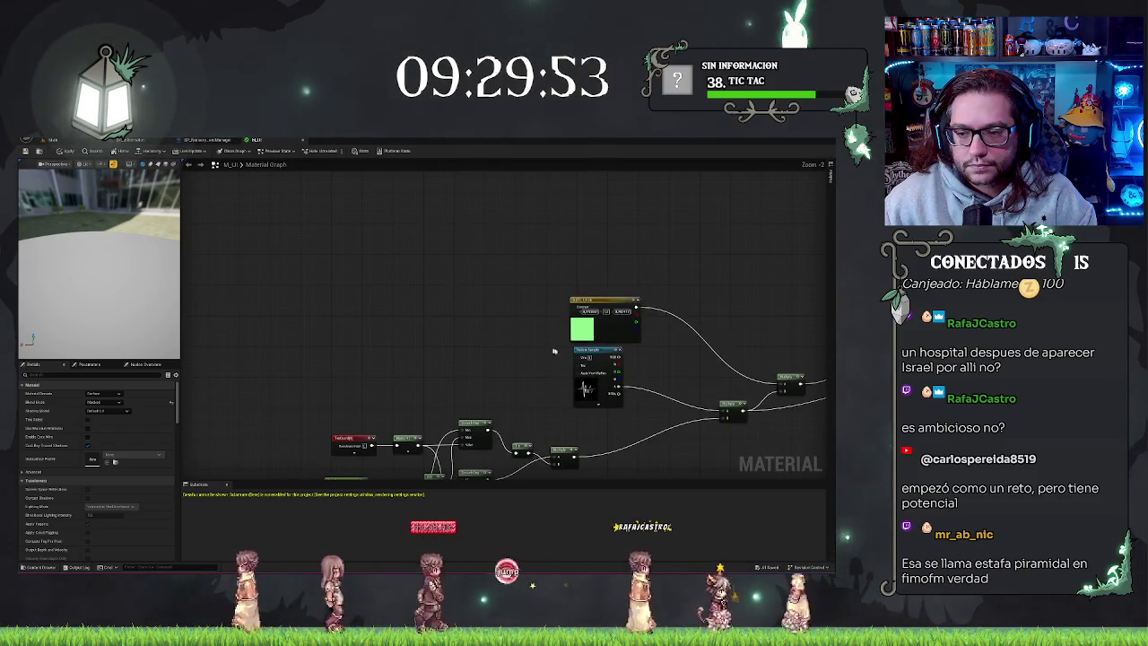
pyautogui.moveTo(582, 351); pyautogui.dragTo(409, 358)
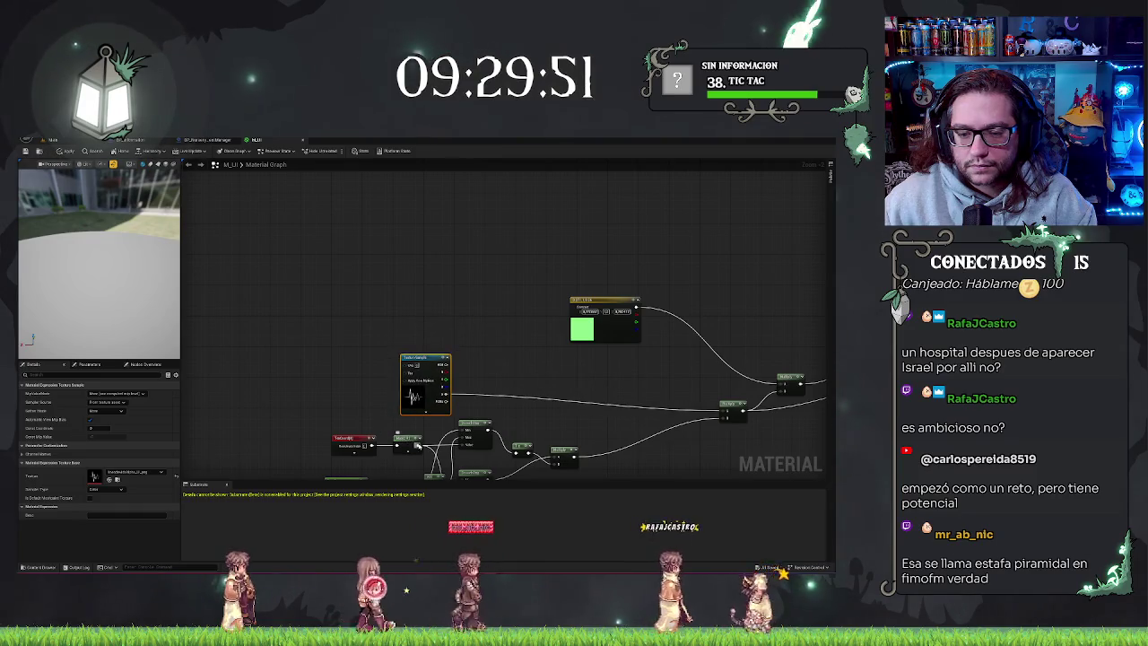
pyautogui.moveTo(417, 445); pyautogui.dragTo(410, 371)
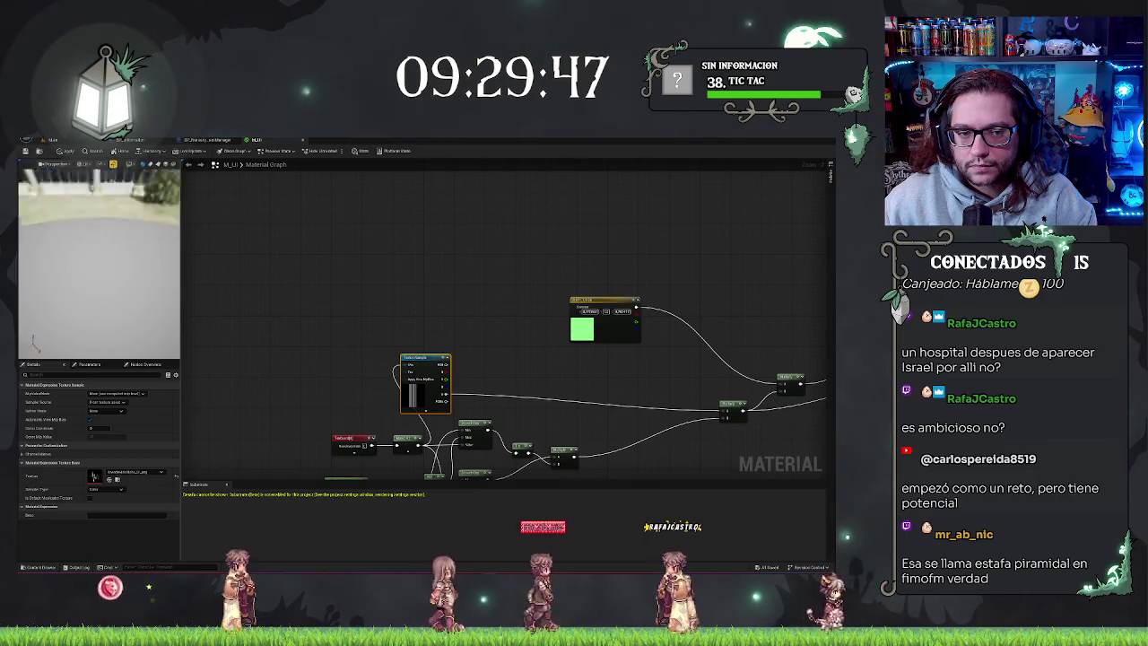
pyautogui.scroll(2, 517, 315)
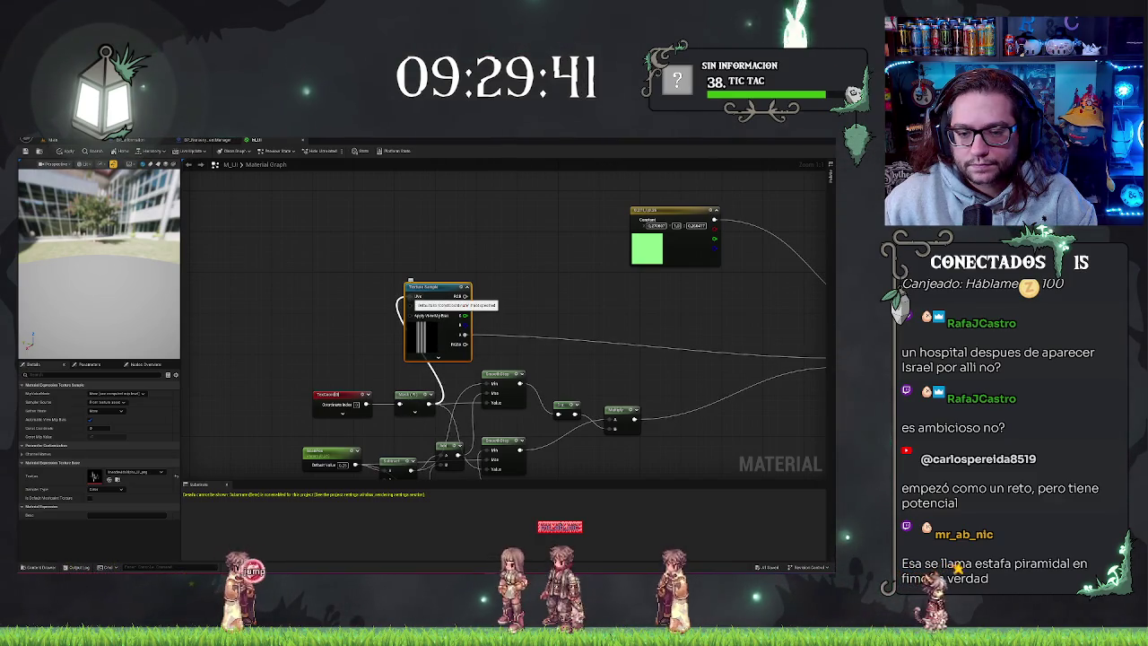
pyautogui.keyDown('alt'); pyautogui.click(411, 297); pyautogui.keyUp('alt')
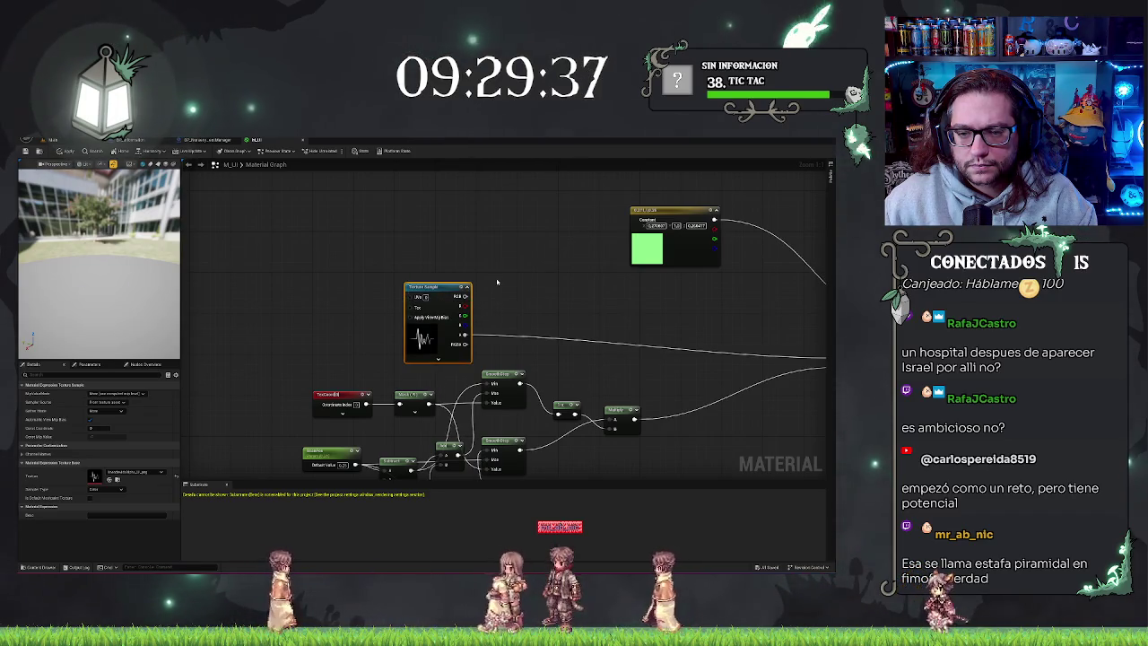
pyautogui.moveTo(422, 286); pyautogui.dragTo(560, 261)
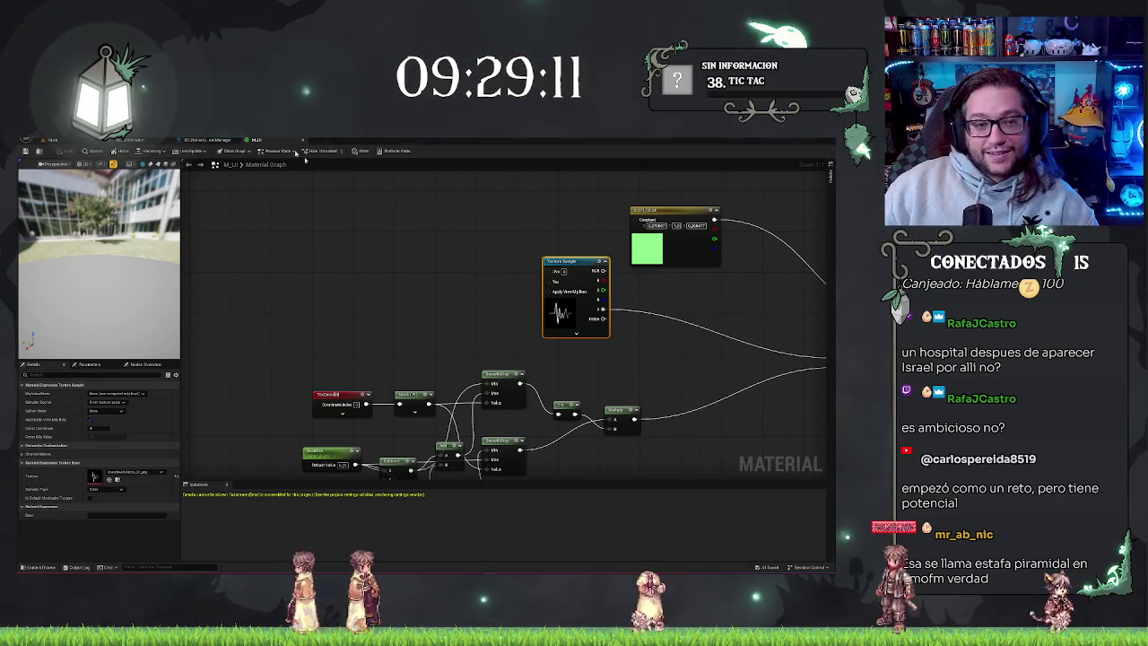
pyautogui.click(86, 141)
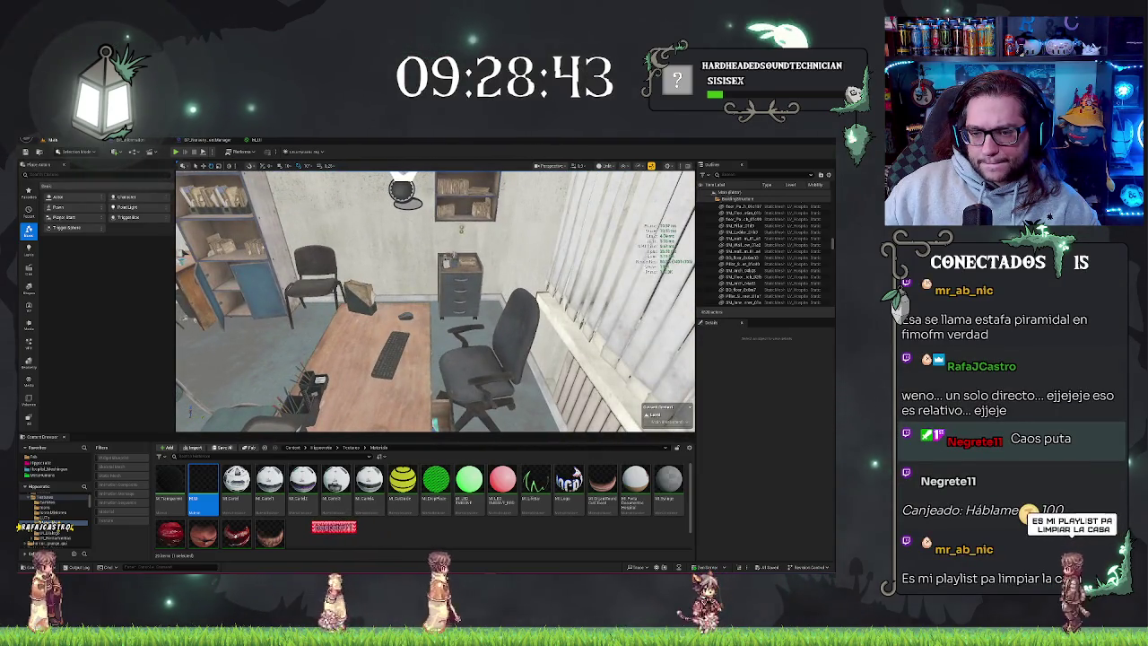
# Turn the viewport toward the office desk and show the top-level Content folder.
pyautogui.rightClick(448, 296)
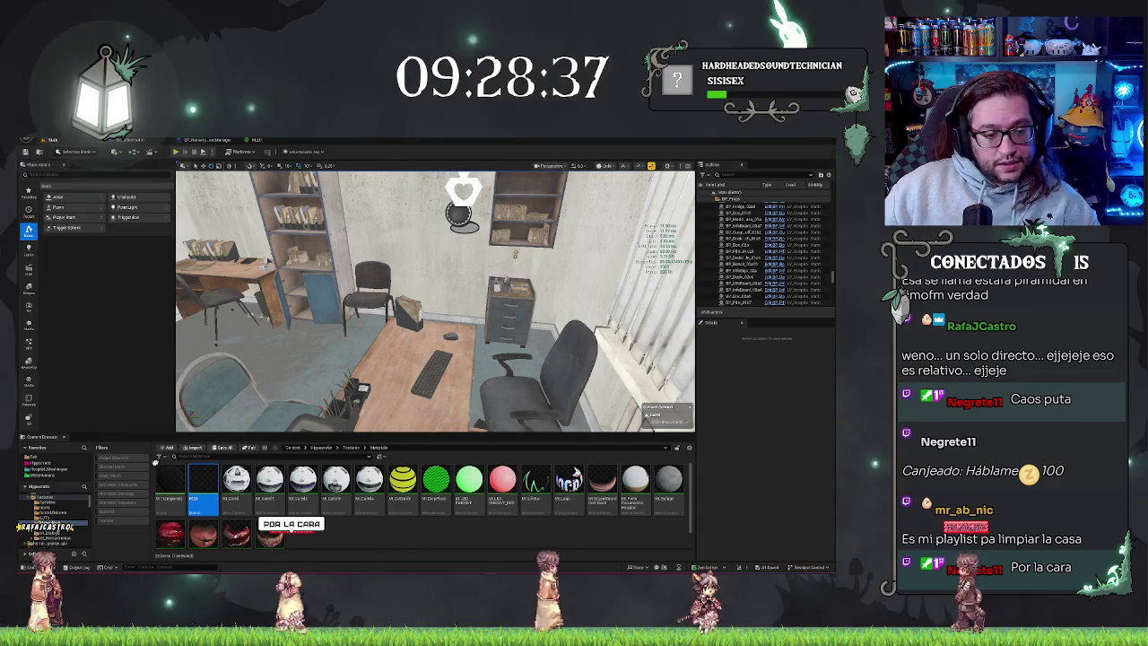
pyautogui.hotkey('alt', 'Left')
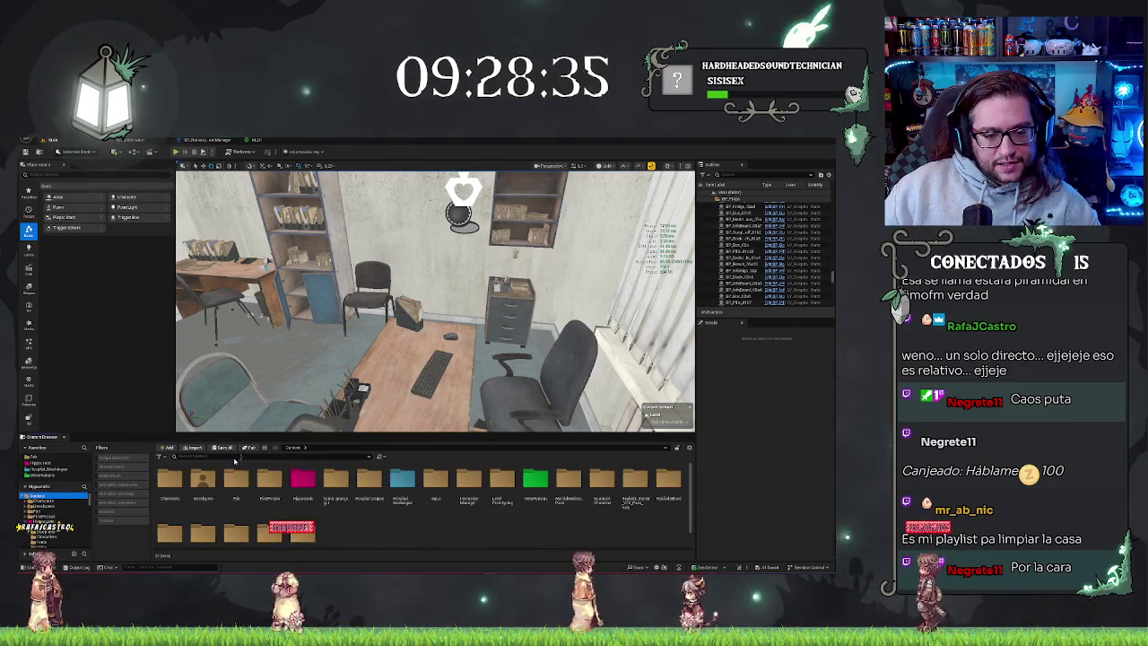
# Search the Hospital_Meshingue folder for 'computer' with only the Static Mesh filter enabled.
pyautogui.click(234, 460)
pyautogui.write('carbon')
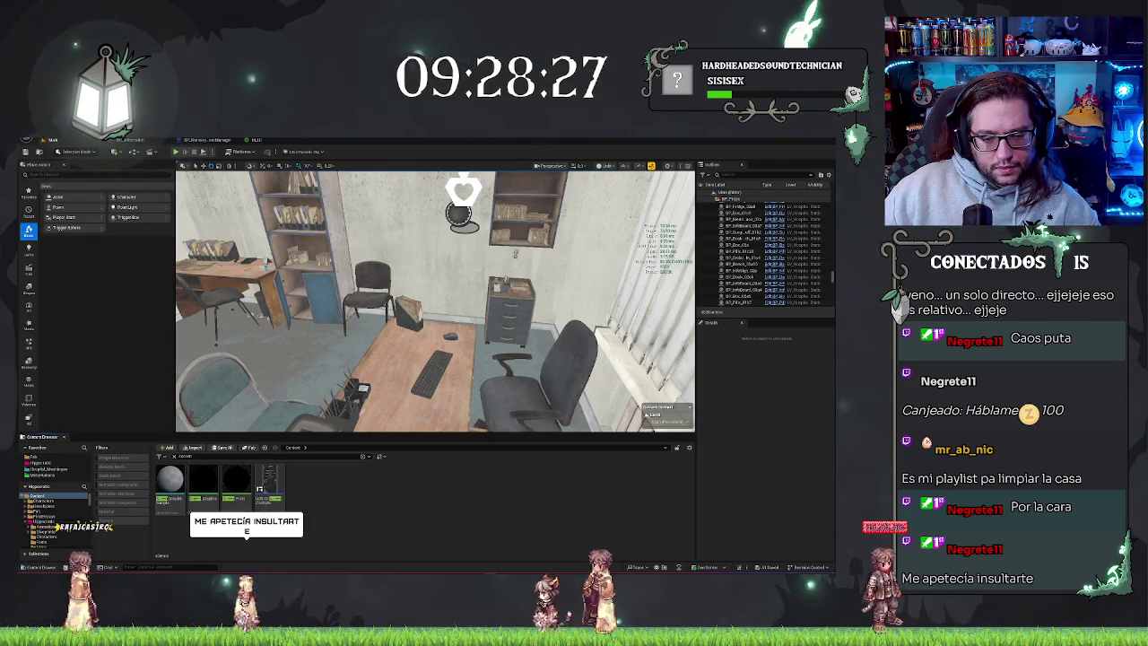
pyautogui.hotkey('ctrl', 'f')
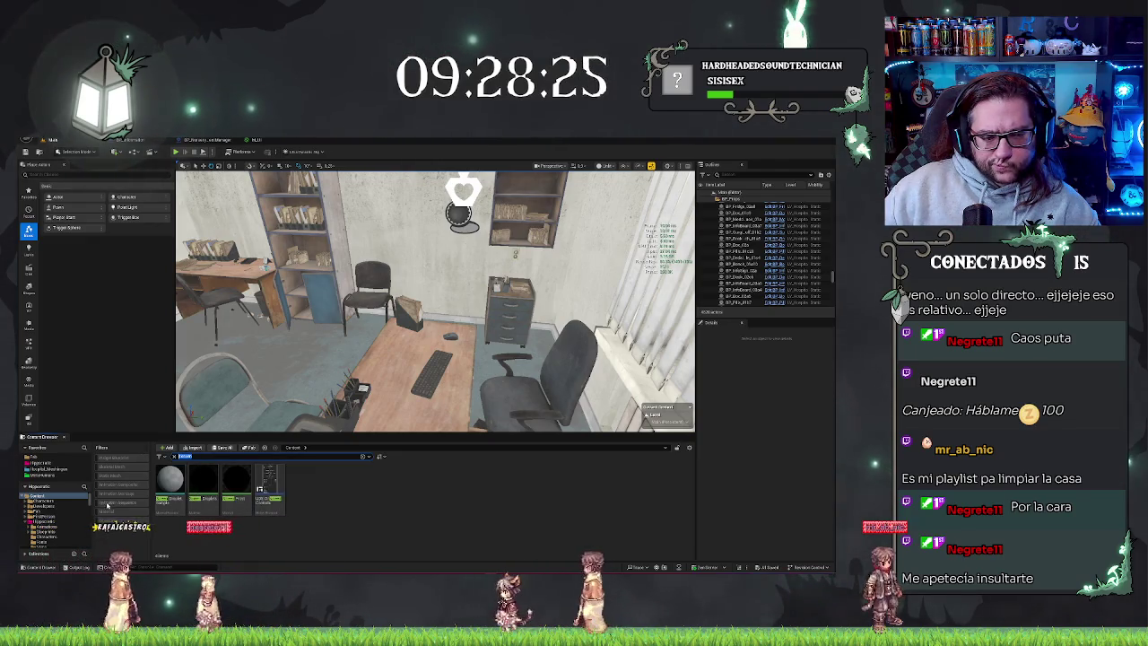
pyautogui.click(56, 468)
pyautogui.click(113, 477)
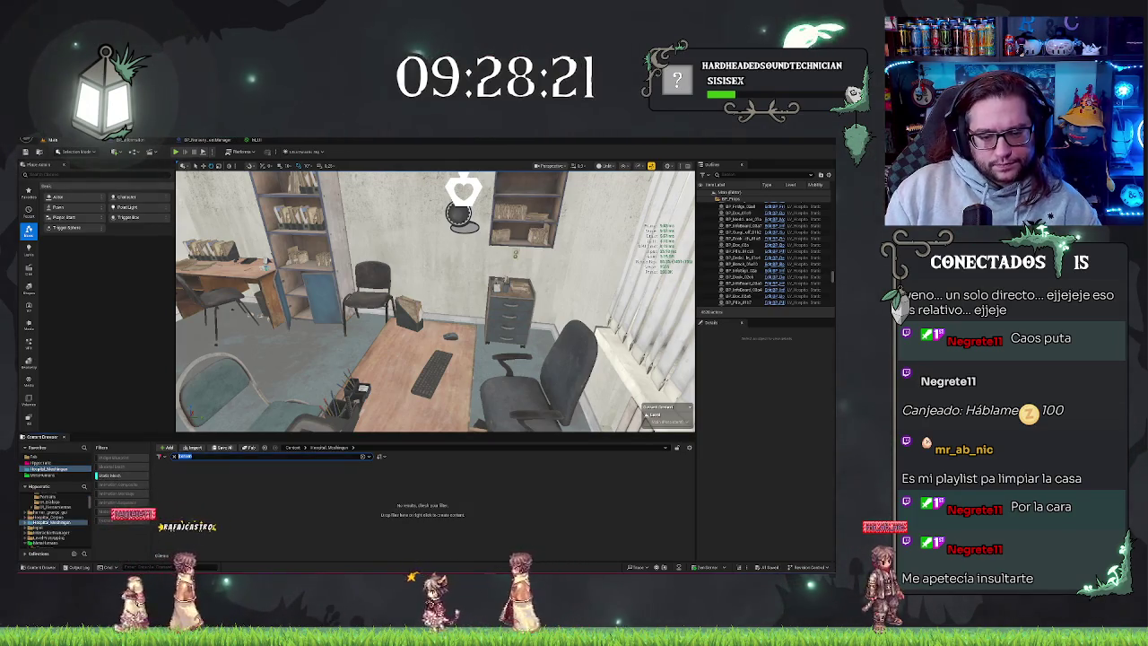
pyautogui.write('display')
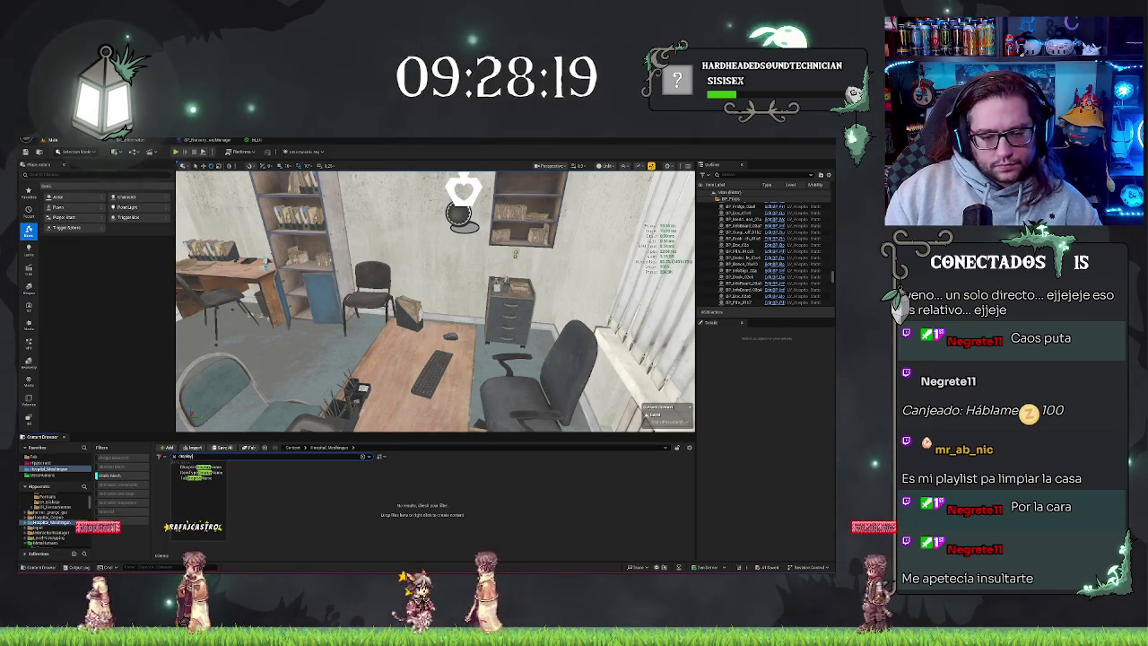
pyautogui.press('Return')
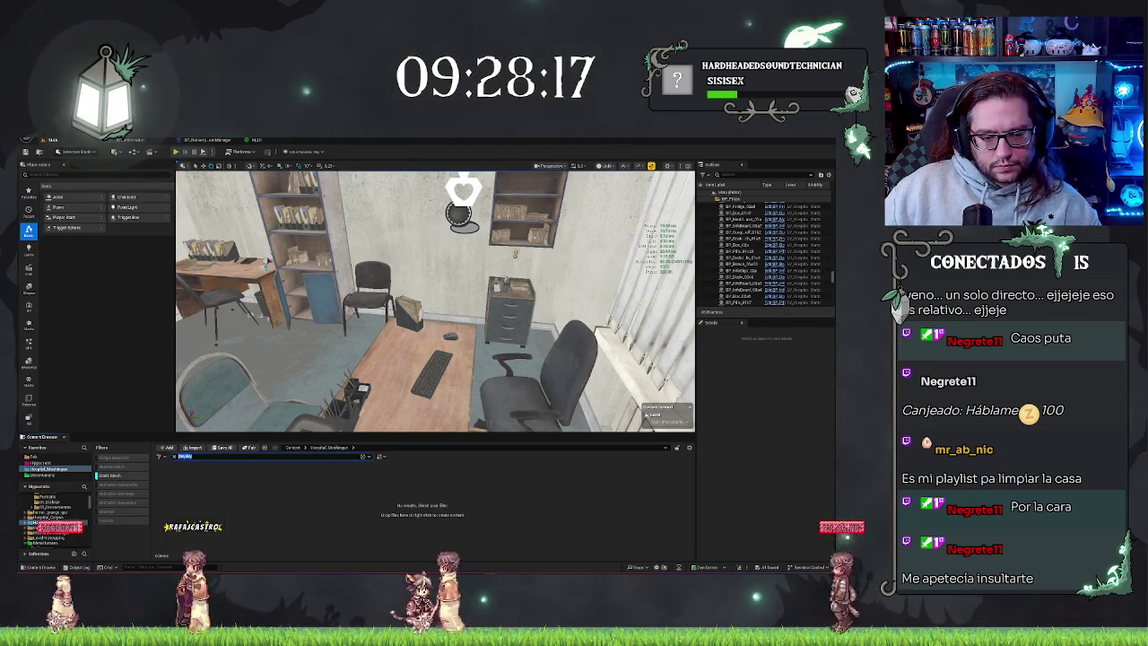
pyautogui.write('pl')
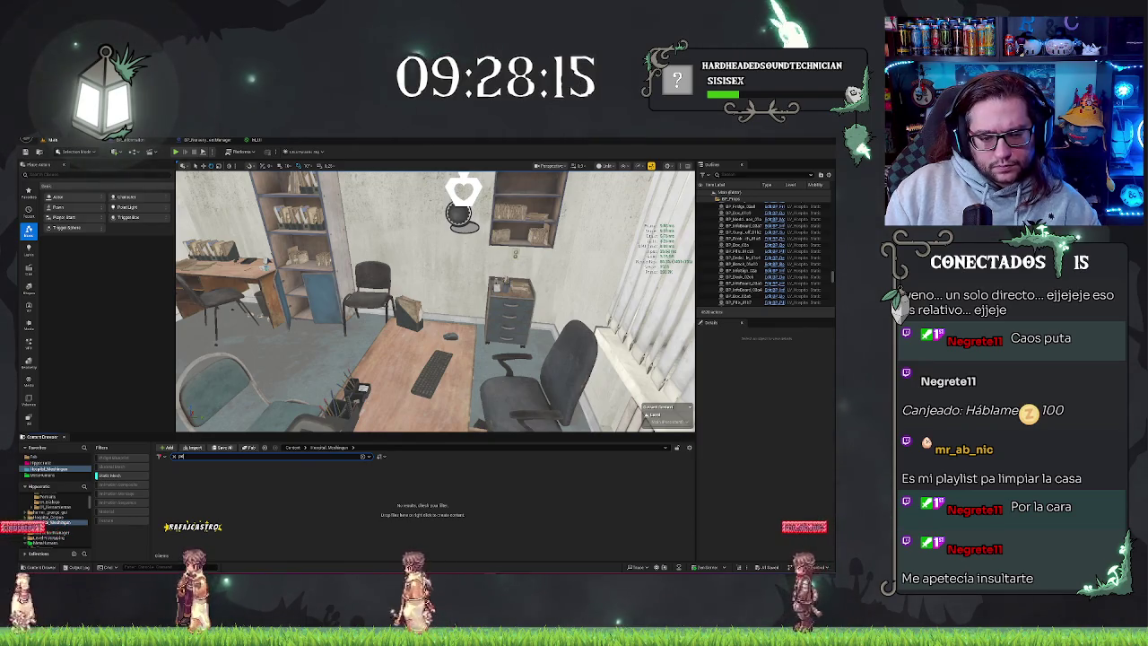
pyautogui.press('BackSpace')
pyautogui.press('BackSpace')
pyautogui.write('computer')
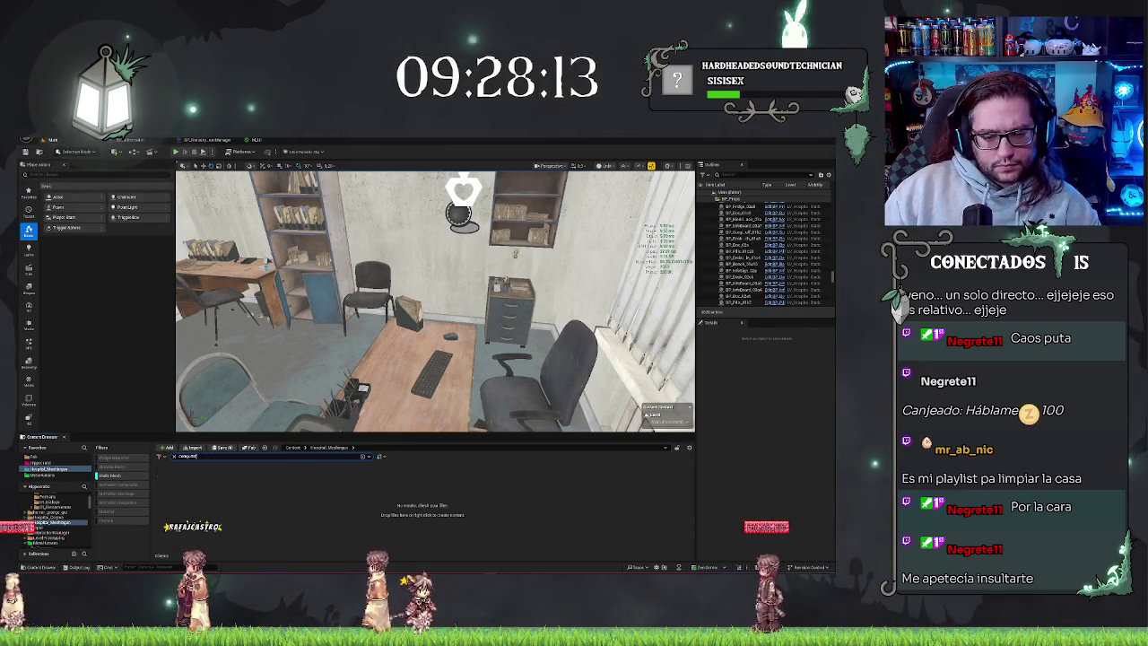
pyautogui.moveTo(210, 491)
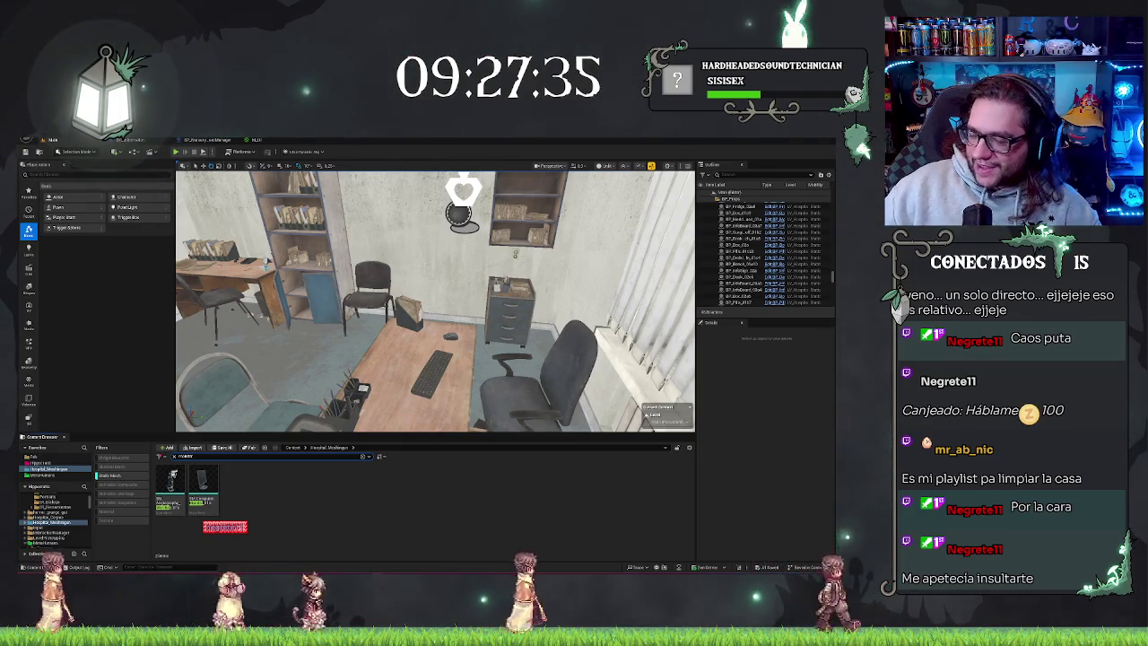
# Drag the computer monitor mesh onto the desk and shift it right into position.
pyautogui.scroll(-3, 435, 301)
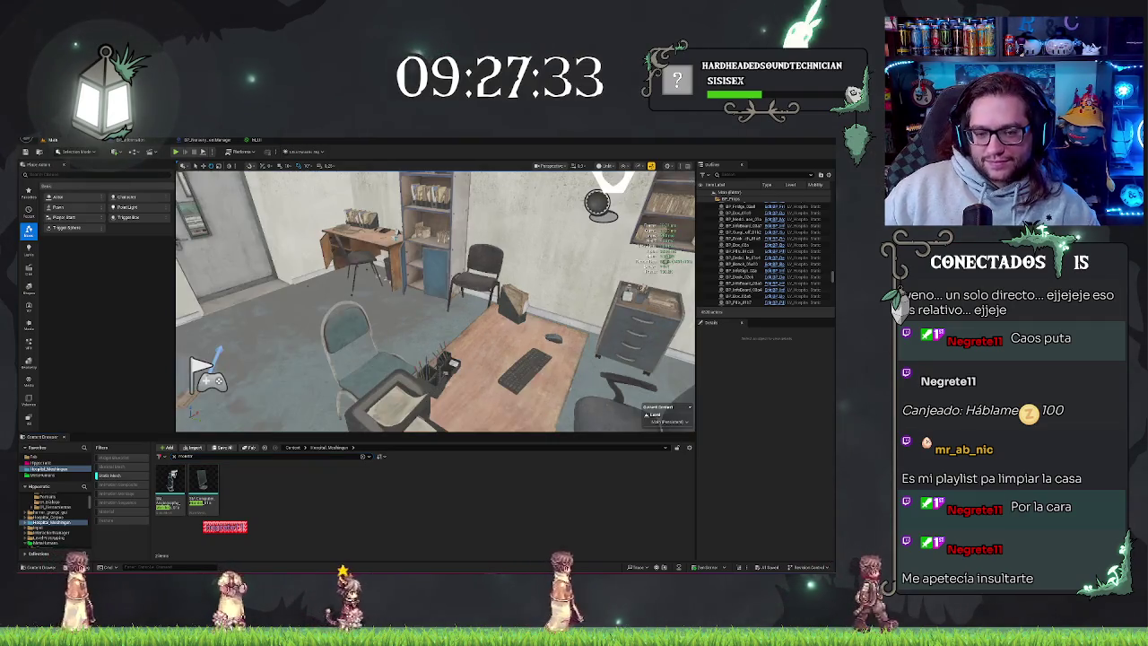
pyautogui.press('f')
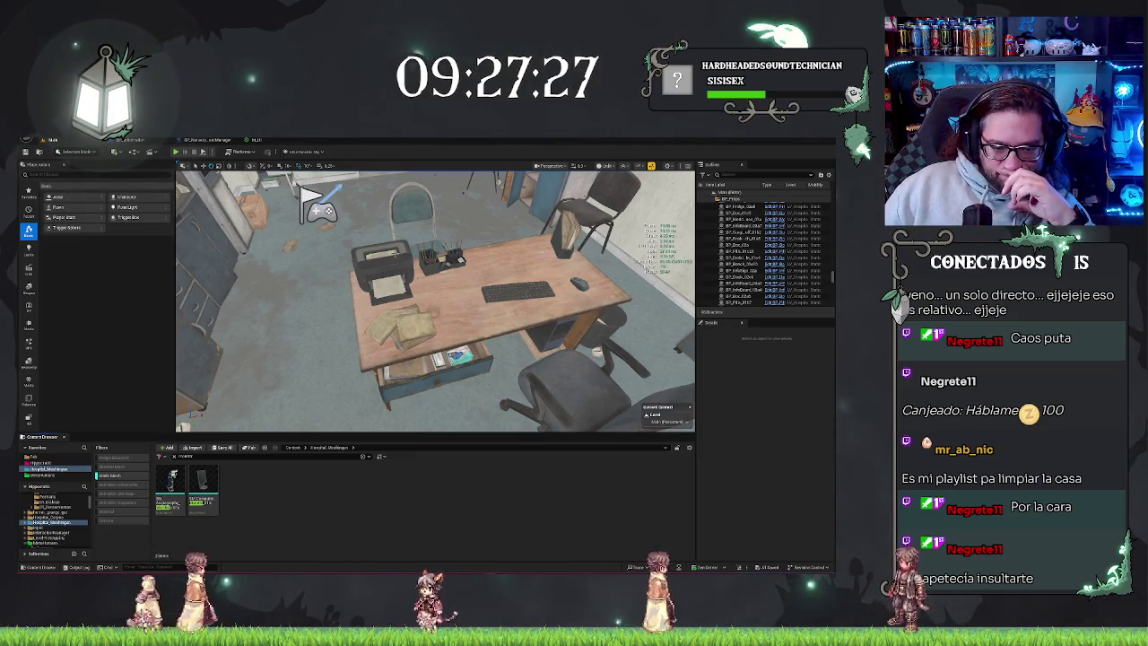
pyautogui.moveTo(203, 485)
pyautogui.mouseDown()
pyautogui.moveTo(314, 459)
pyautogui.moveTo(547, 269)
pyautogui.moveTo(512, 265)
pyautogui.mouseUp()
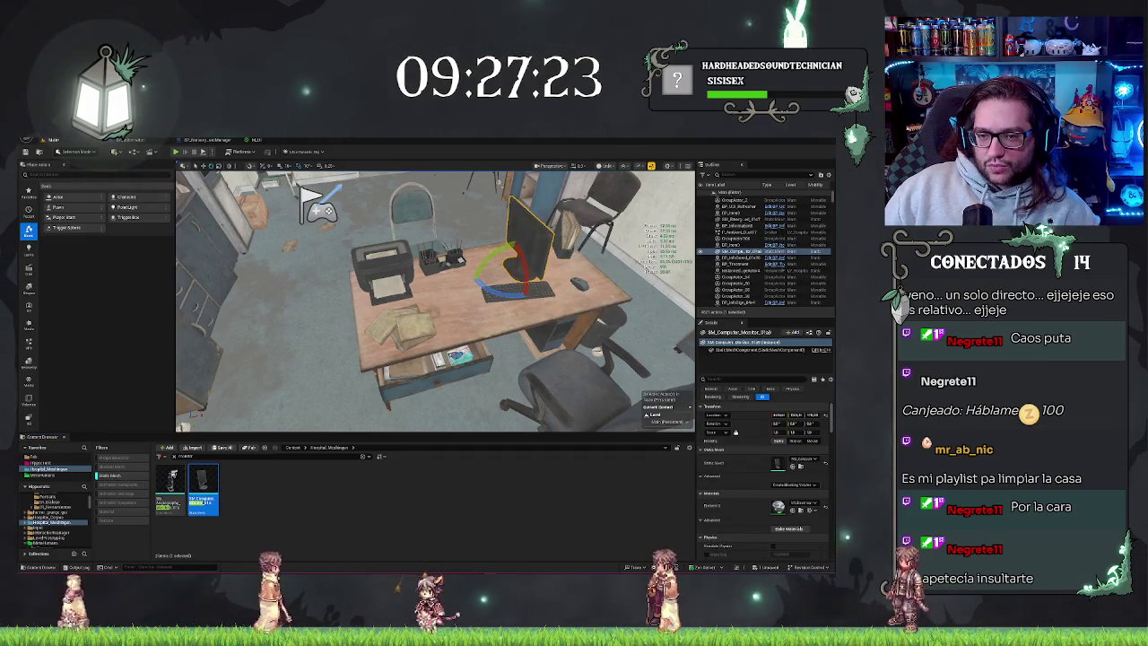
pyautogui.press('f')
pyautogui.moveTo(430, 296)
pyautogui.mouseDown()
pyautogui.moveTo(311, 218)
pyautogui.moveTo(311, 269)
pyautogui.moveTo(368, 220)
pyautogui.mouseUp()
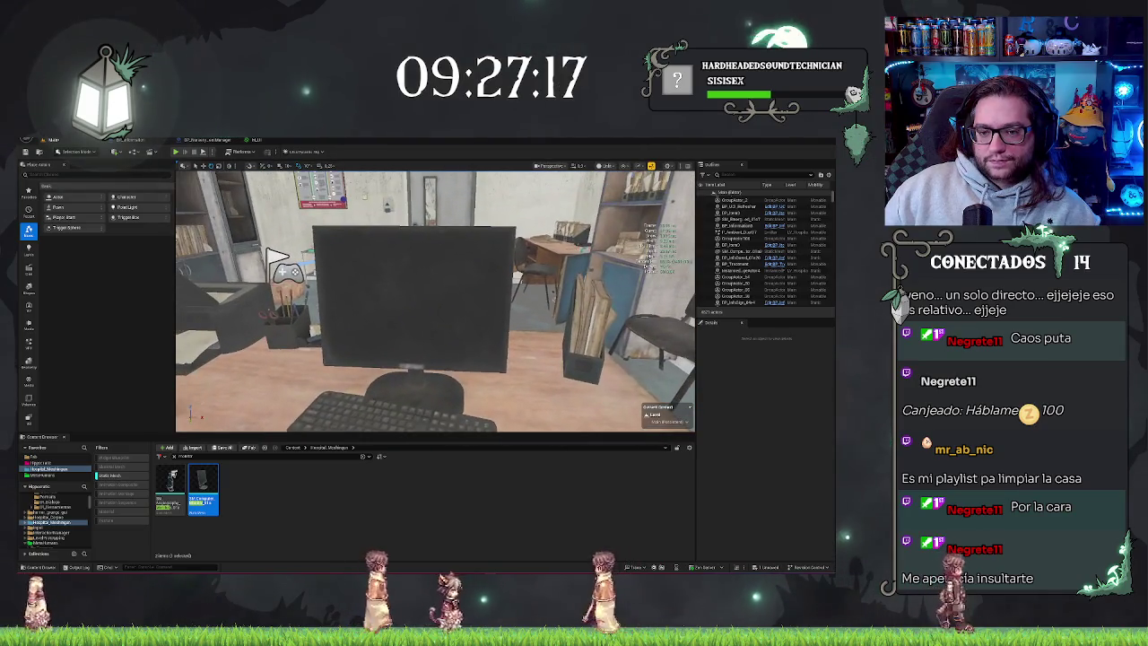
pyautogui.click(412, 296)
pyautogui.moveTo(449, 374)
pyautogui.mouseDown()
pyautogui.moveTo(565, 388)
pyautogui.moveTo(556, 386)
pyautogui.mouseUp()
# Switch to lit view and drag Scale X down to make the monitor narrower.
pyautogui.press('e')
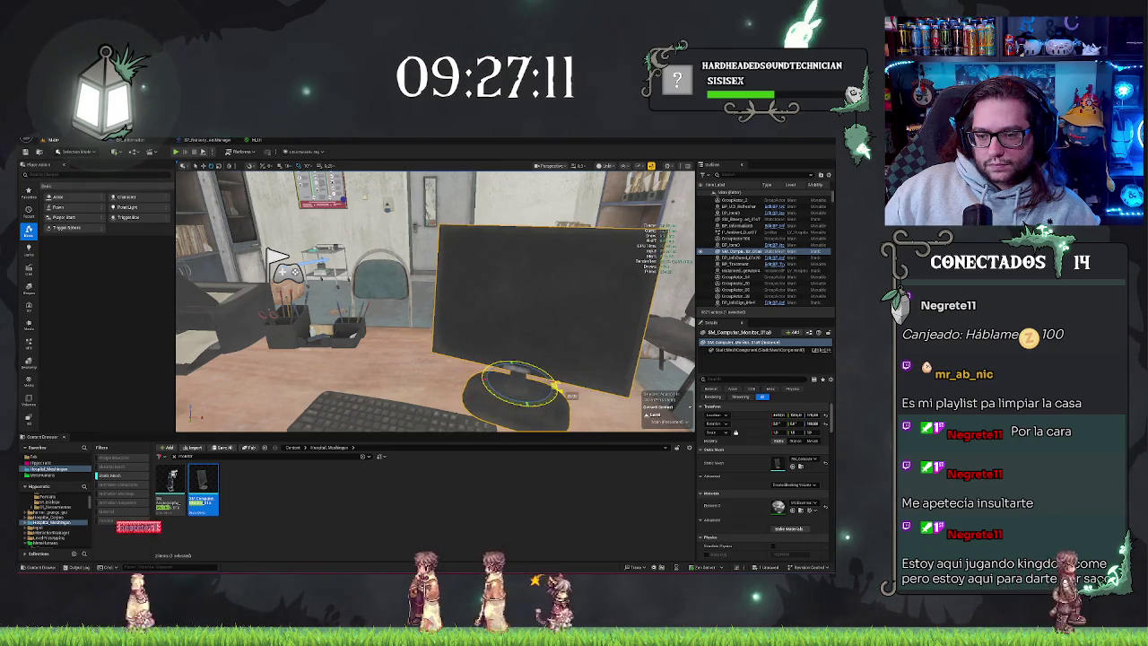
pyautogui.moveTo(436, 302)
pyautogui.mouseDown()
pyautogui.moveTo(404, 305)
pyautogui.moveTo(449, 269)
pyautogui.moveTo(408, 314)
pyautogui.moveTo(431, 303)
pyautogui.moveTo(436, 340)
pyautogui.moveTo(435, 278)
pyautogui.mouseUp()
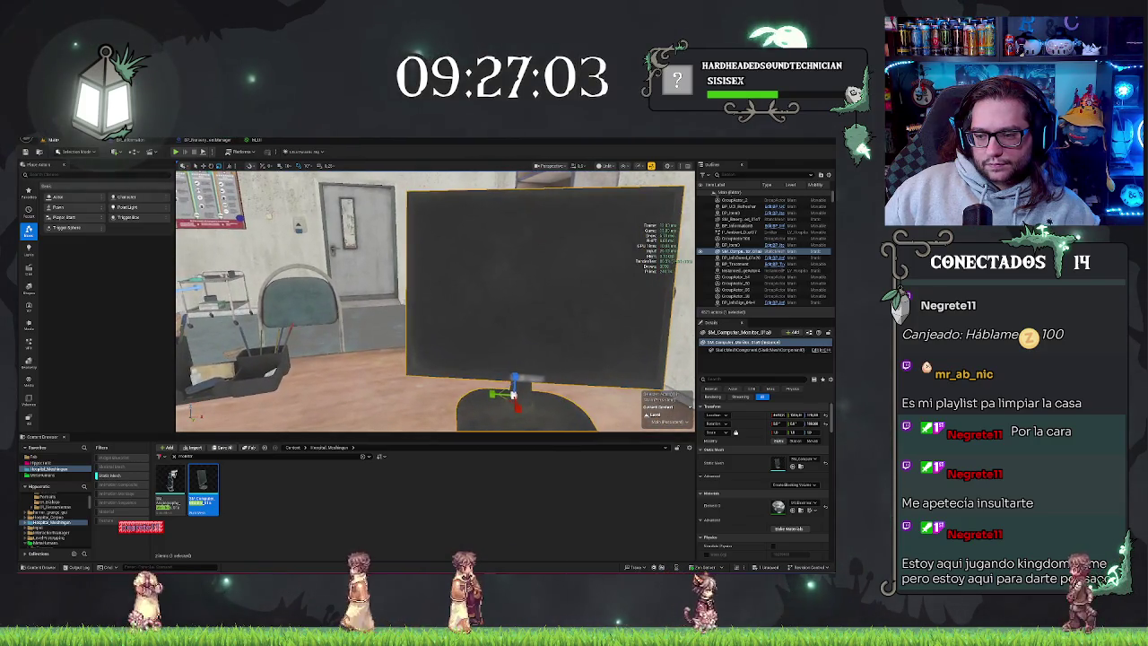
pyautogui.moveTo(449, 335); pyautogui.dragTo(448, 350)
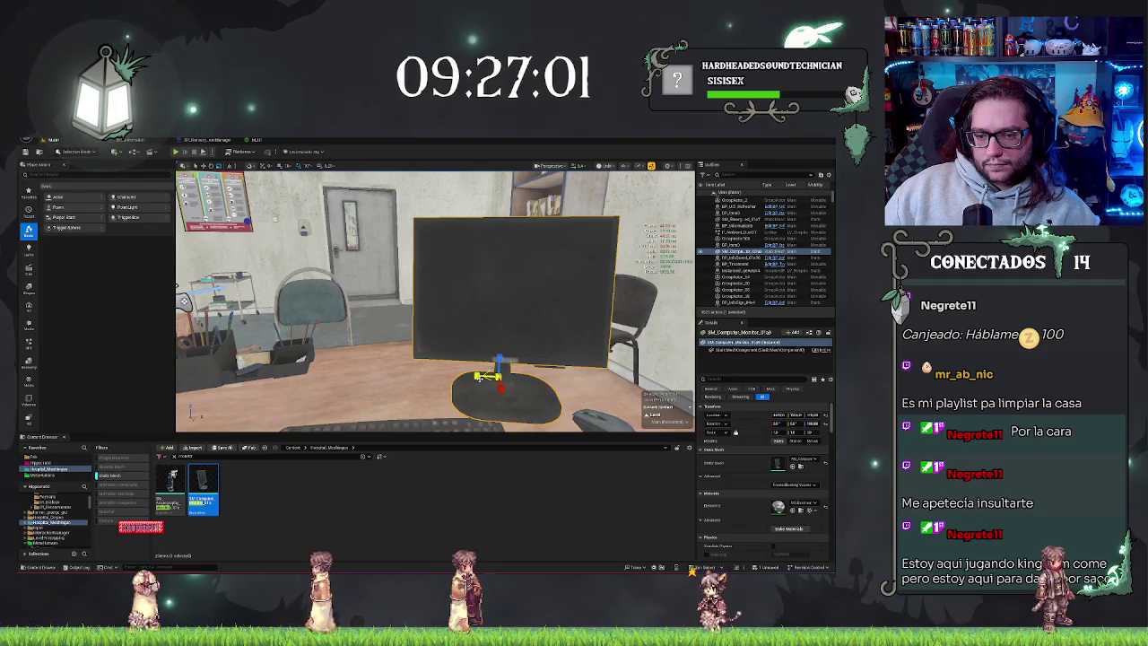
pyautogui.hotkey('alt', '2')
pyautogui.hotkey('alt', '4')
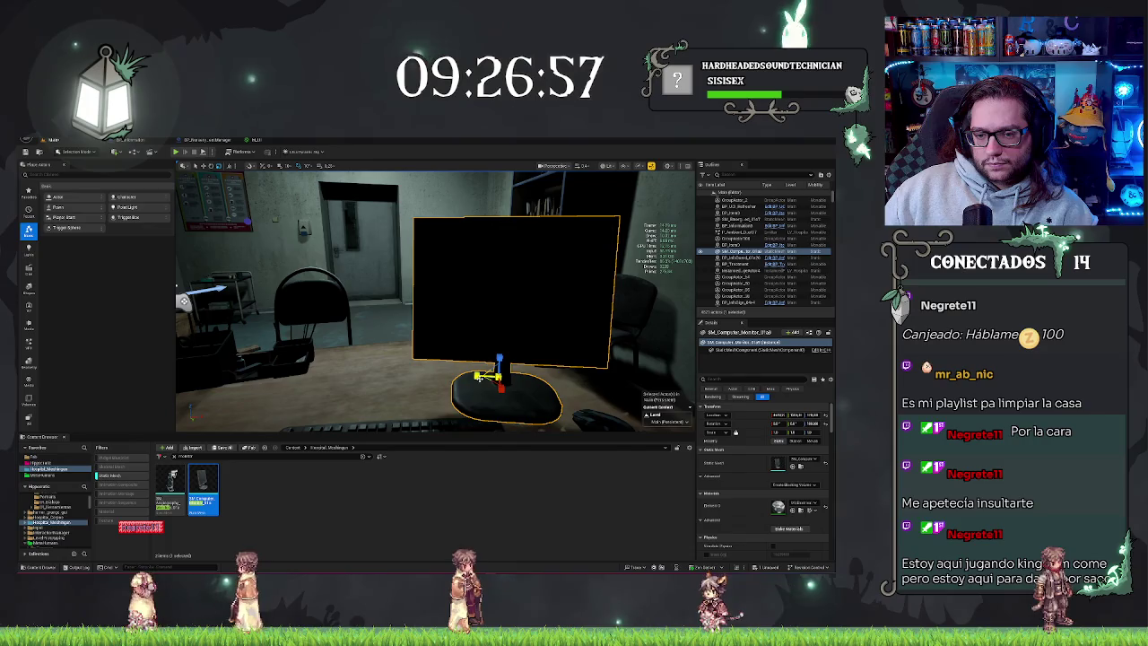
pyautogui.moveTo(436, 296); pyautogui.dragTo(436, 278)
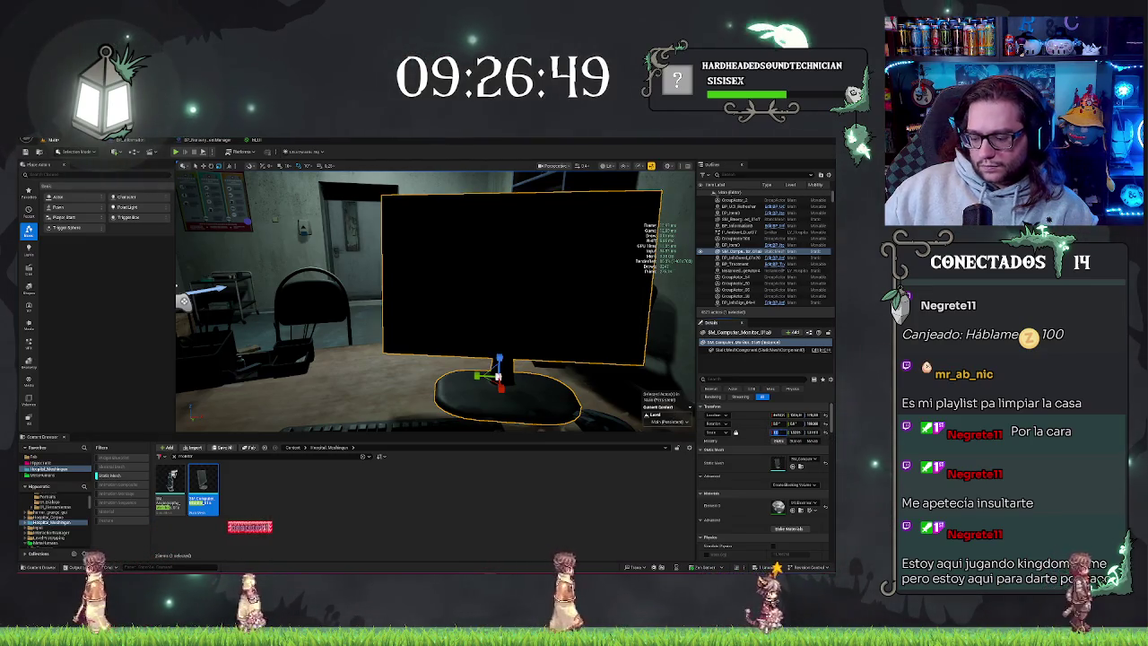
pyautogui.press('Return')
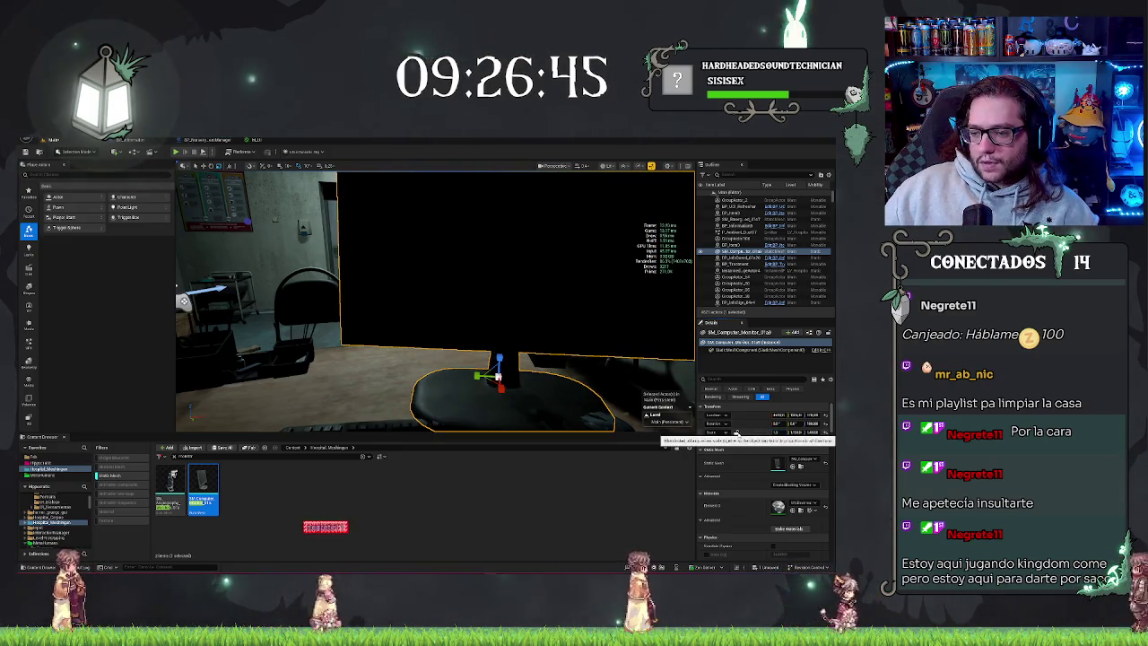
pyautogui.moveTo(773, 432); pyautogui.dragTo(789, 432)
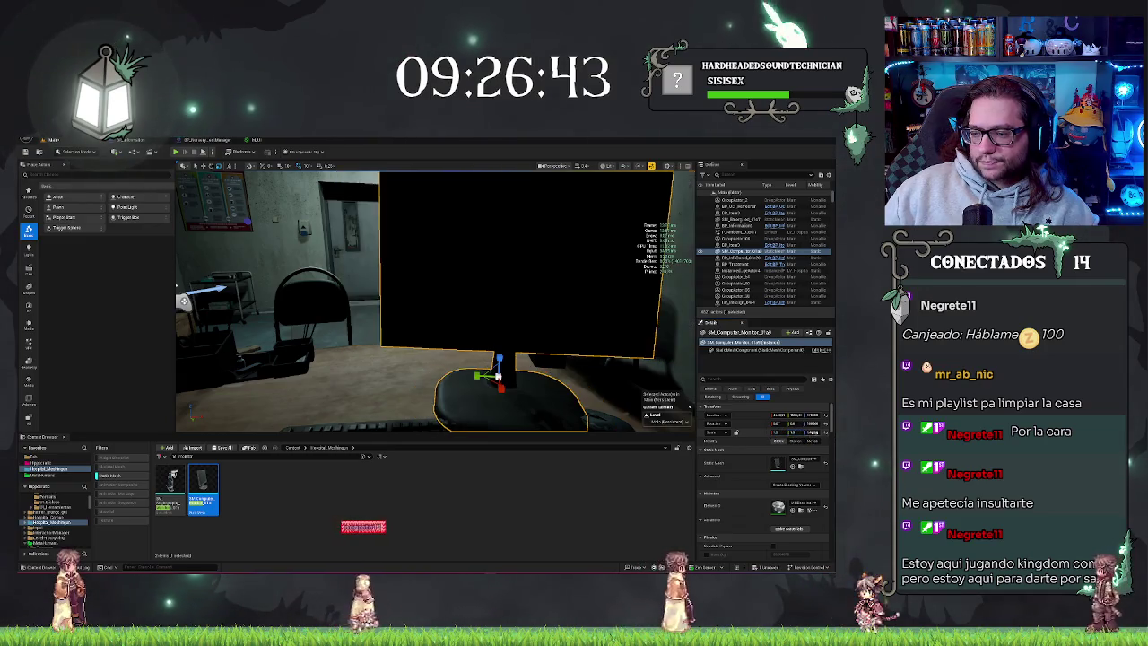
pyautogui.moveTo(500, 396); pyautogui.dragTo(499, 395)
pyautogui.moveTo(634, 367); pyautogui.dragTo(634, 368)
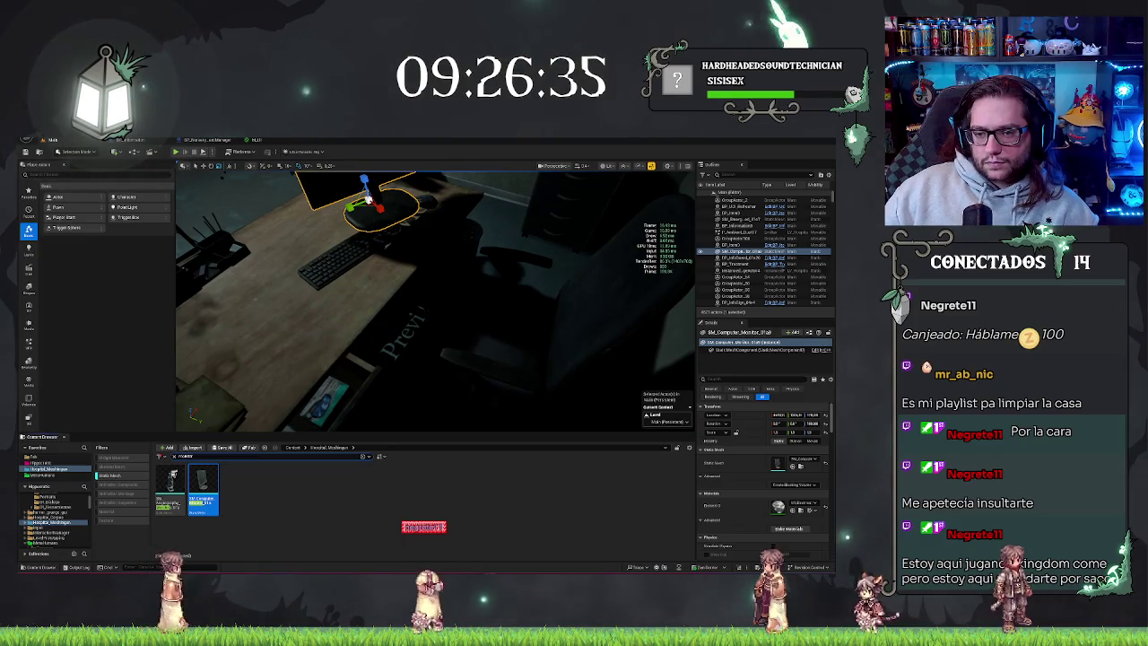
# Select the desk Blueprint and pick its keyboard StaticMeshComponent in the Details panel.
pyautogui.click(529, 345)
pyautogui.moveTo(529, 345); pyautogui.dragTo(529, 345)
pyautogui.moveTo(392, 399)
pyautogui.mouseDown()
pyautogui.moveTo(426, 316)
pyautogui.moveTo(443, 307)
pyautogui.moveTo(493, 359)
pyautogui.mouseUp()
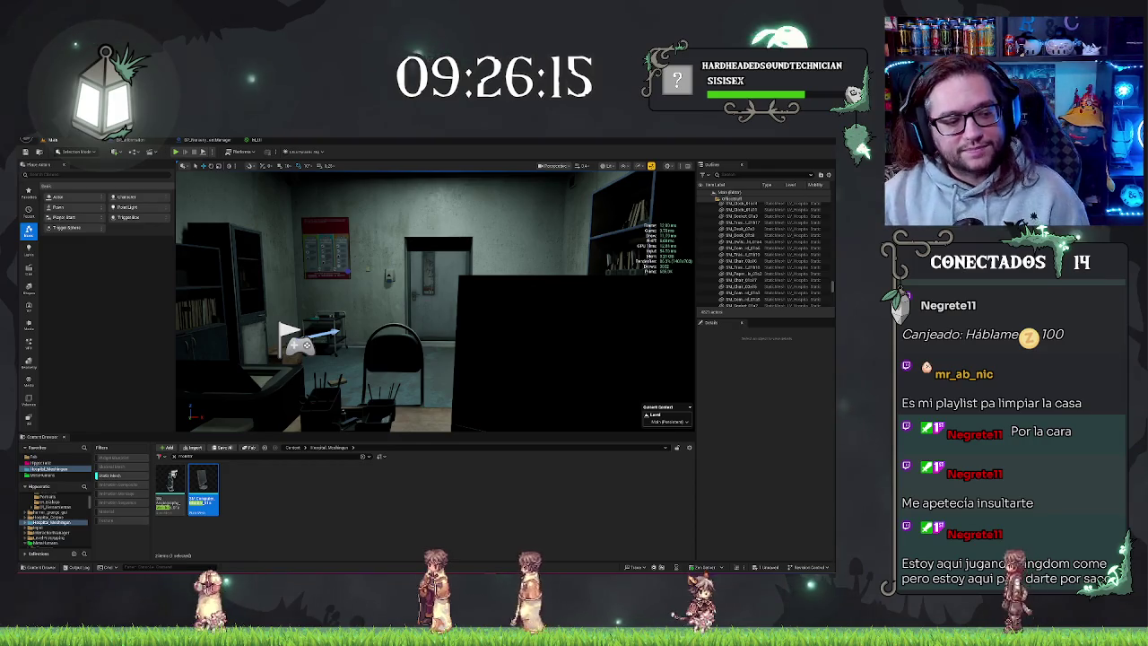
pyautogui.moveTo(435, 300); pyautogui.dragTo(435, 229)
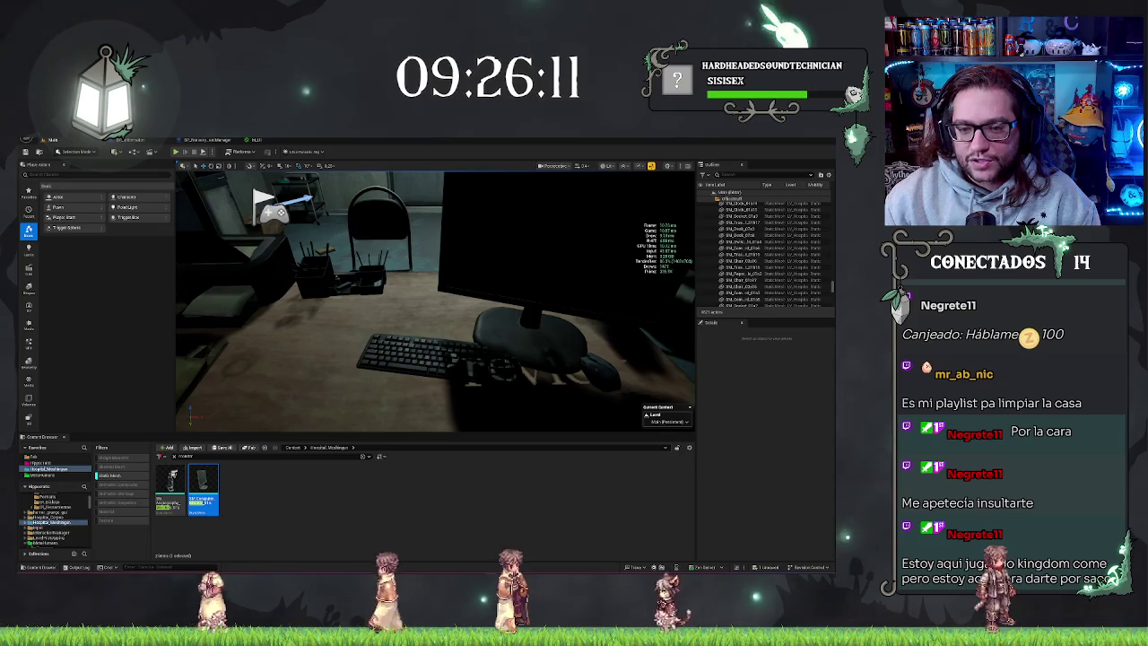
pyautogui.click(412, 295)
pyautogui.hotkey('ctrl', 'z')
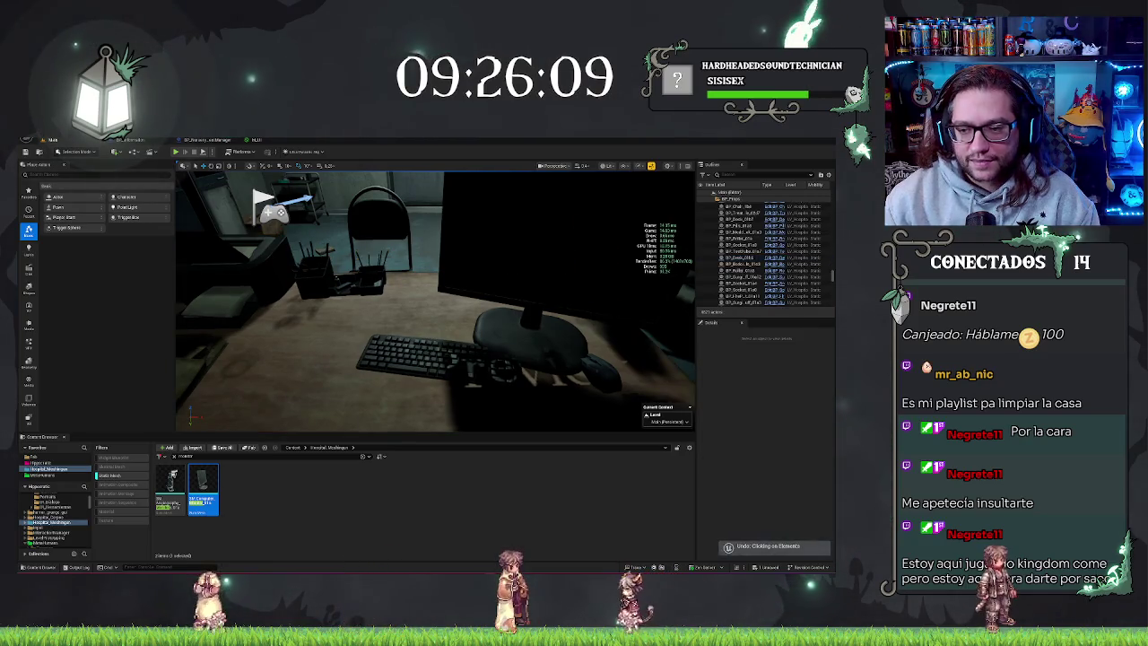
pyautogui.click(516, 327)
pyautogui.click(748, 366)
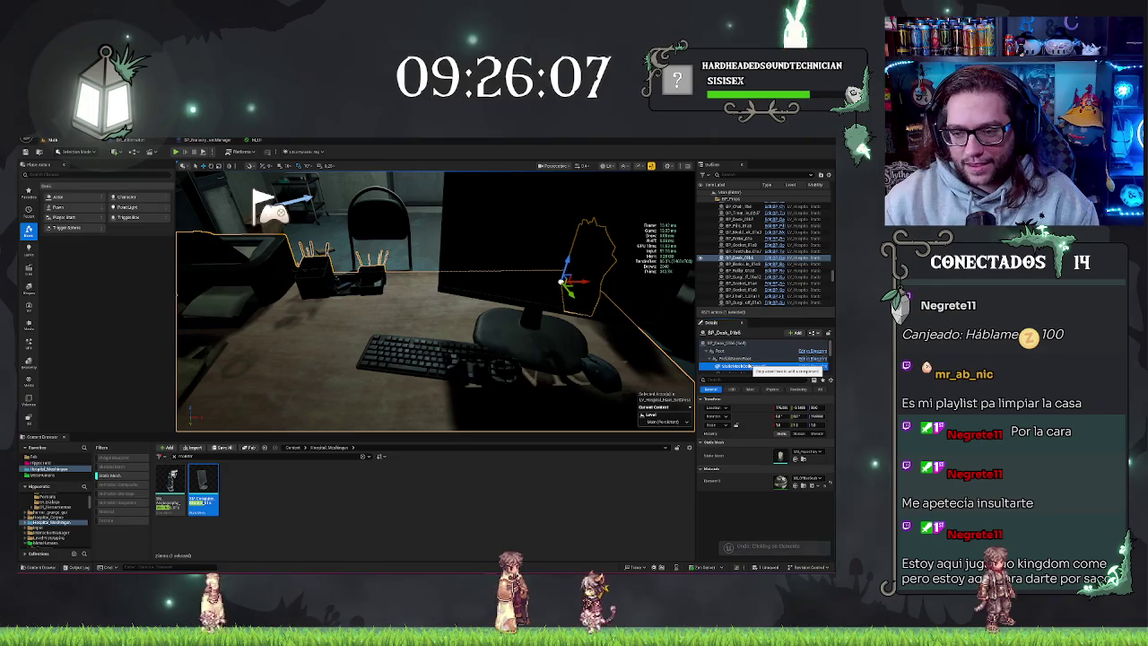
# Move the keyboard and computer mouse toward the desk front, then rotate the keyboard straight.
pyautogui.moveTo(441, 362)
pyautogui.mouseDown()
pyautogui.moveTo(407, 394)
pyautogui.moveTo(436, 370)
pyautogui.mouseUp()
pyautogui.click(599, 379)
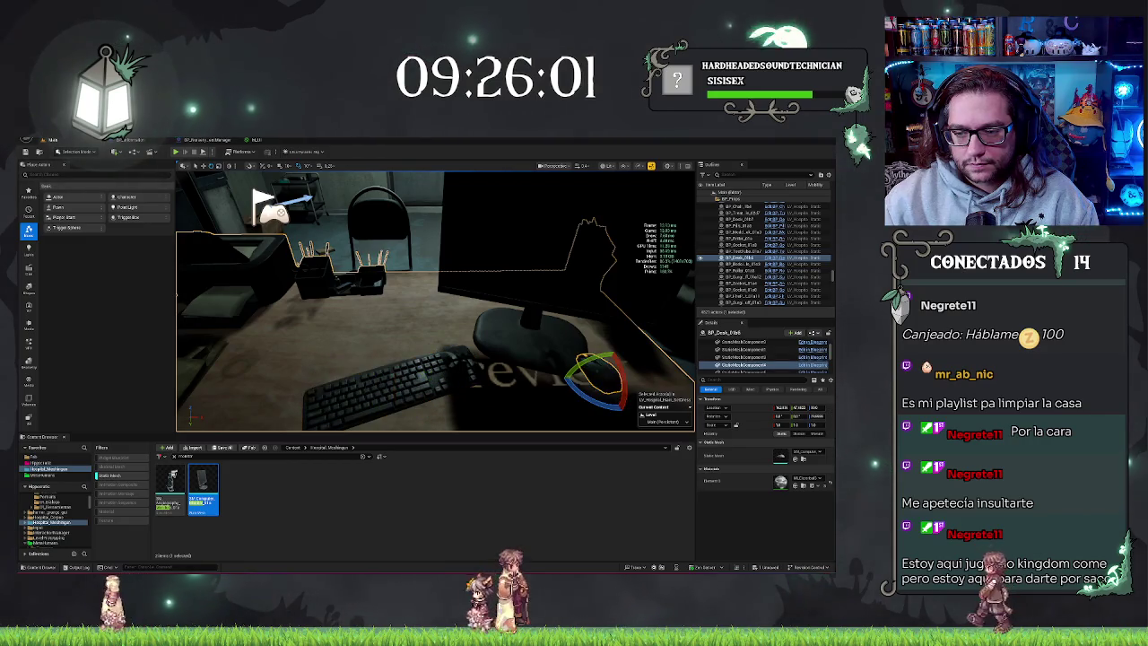
pyautogui.press('w')
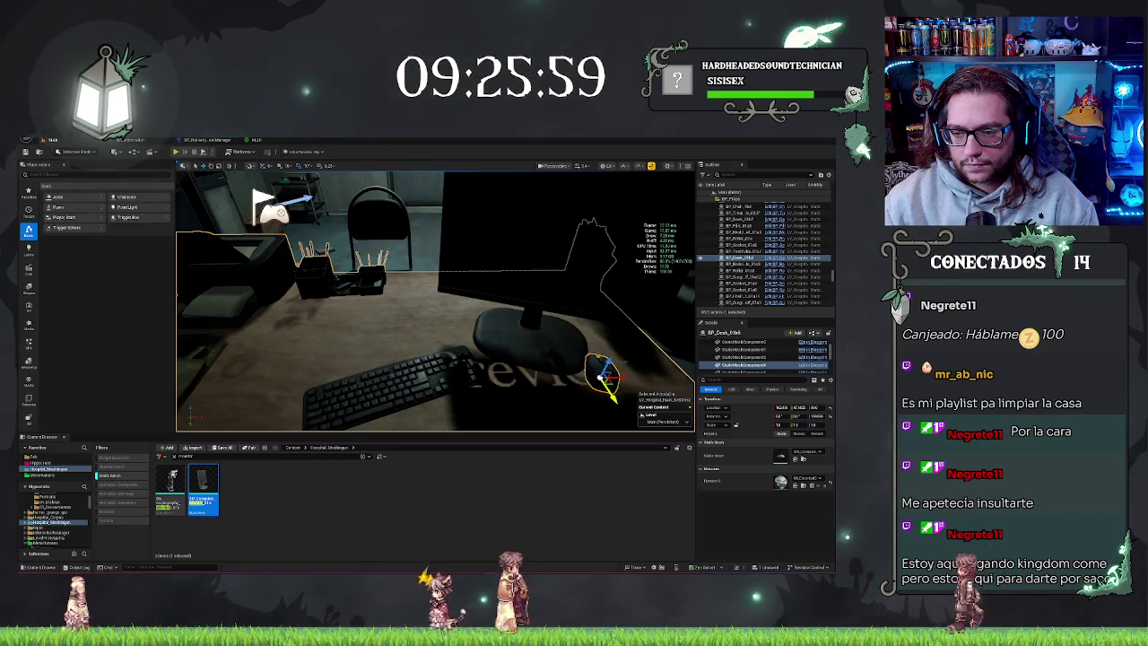
pyautogui.moveTo(606, 375)
pyautogui.mouseDown()
pyautogui.moveTo(613, 413)
pyautogui.moveTo(525, 367)
pyautogui.mouseUp()
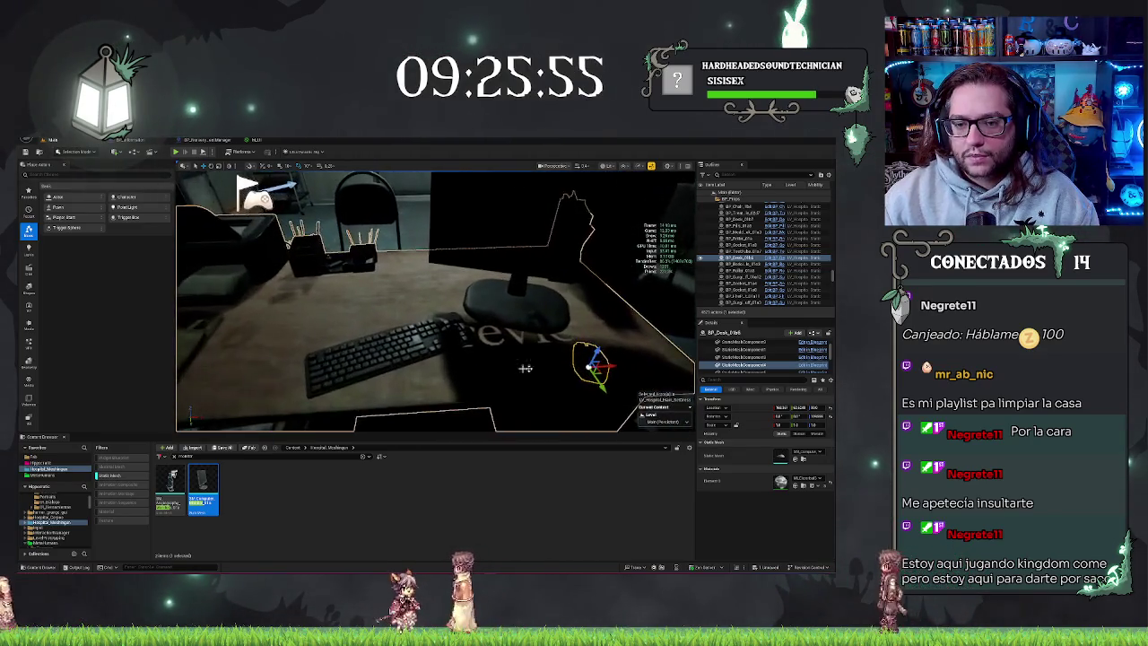
pyautogui.click(386, 359)
pyautogui.press('e')
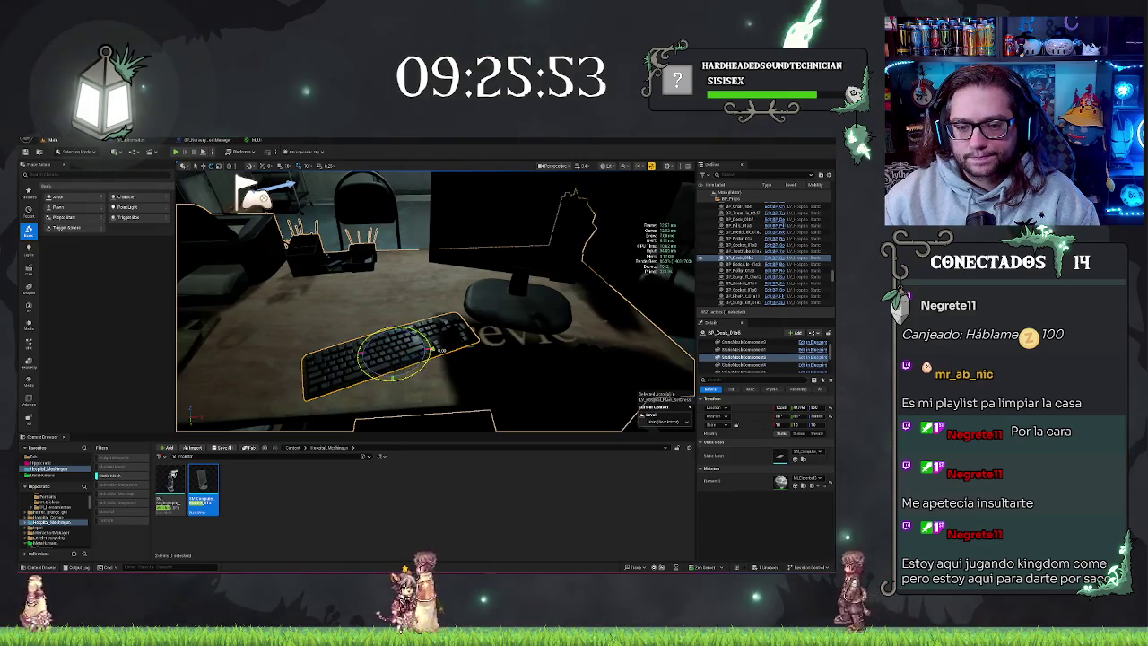
pyautogui.moveTo(436, 351); pyautogui.dragTo(411, 377)
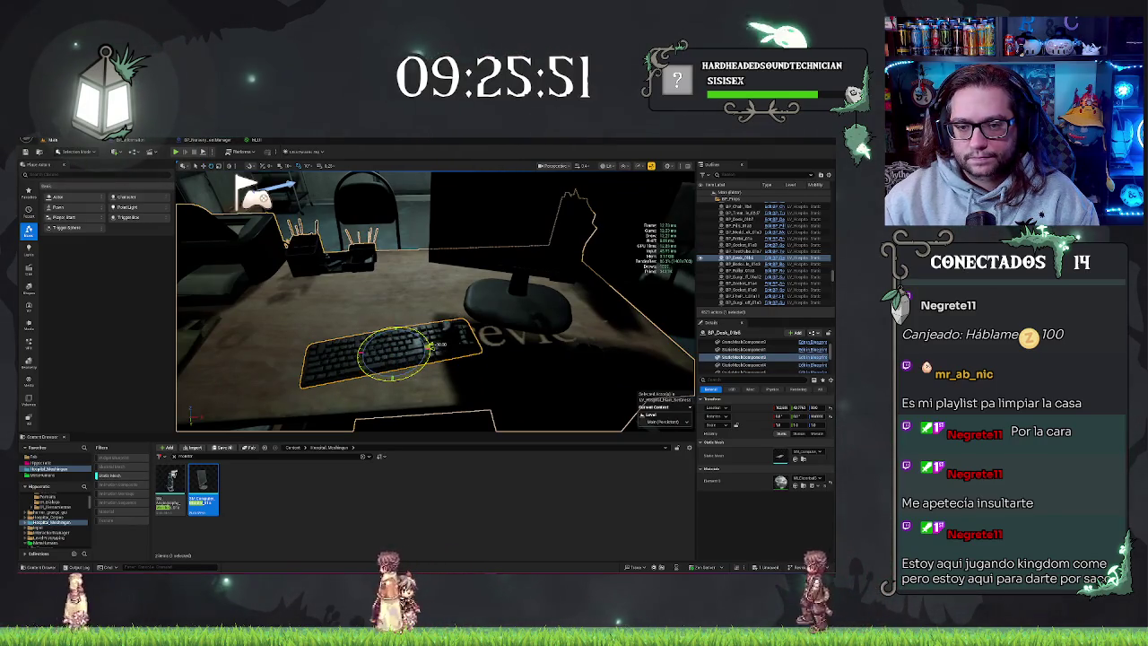
# Orbit around the desk to check the arrangement, then clear the selection.
pyautogui.moveTo(502, 359)
pyautogui.mouseDown()
pyautogui.moveTo(502, 395)
pyautogui.moveTo(538, 395)
pyautogui.mouseUp()
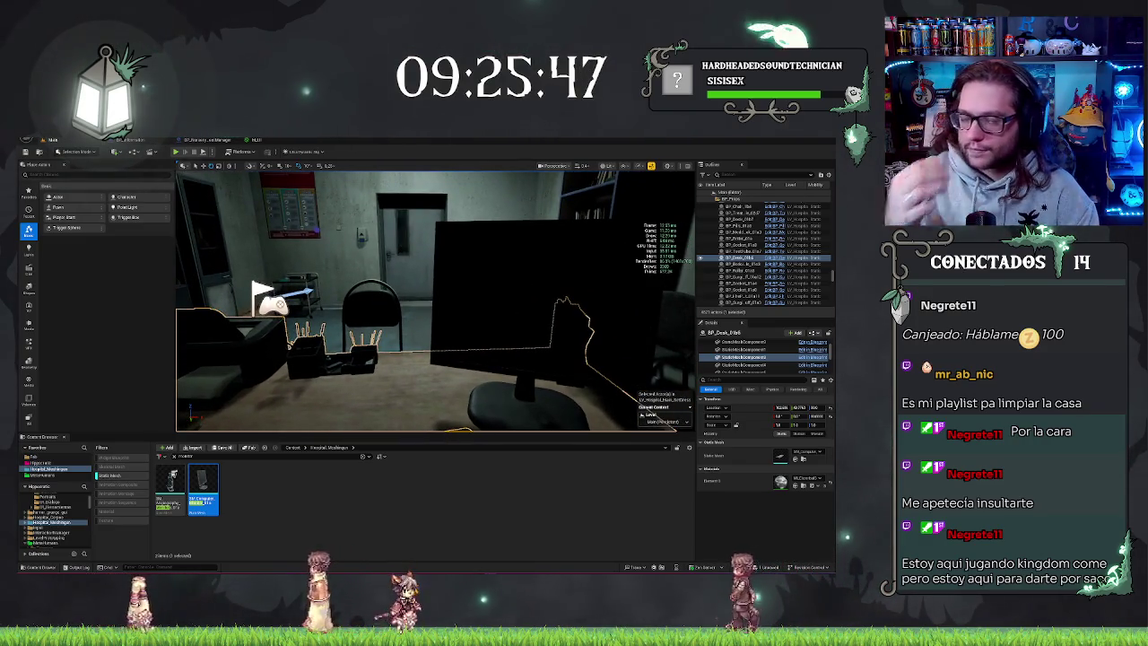
pyautogui.moveTo(502, 342)
pyautogui.mouseDown()
pyautogui.moveTo(479, 342)
pyautogui.moveTo(500, 342)
pyautogui.mouseUp()
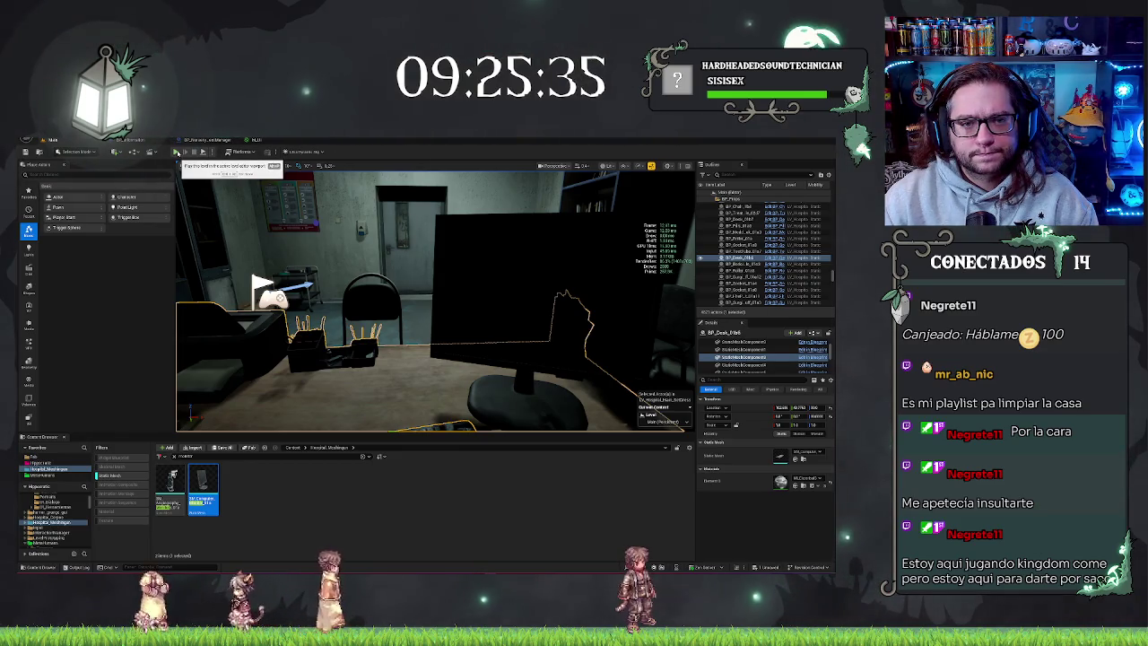
pyautogui.moveTo(404, 296)
pyautogui.mouseDown()
pyautogui.moveTo(394, 287)
pyautogui.moveTo(385, 304)
pyautogui.moveTo(363, 305)
pyautogui.mouseUp()
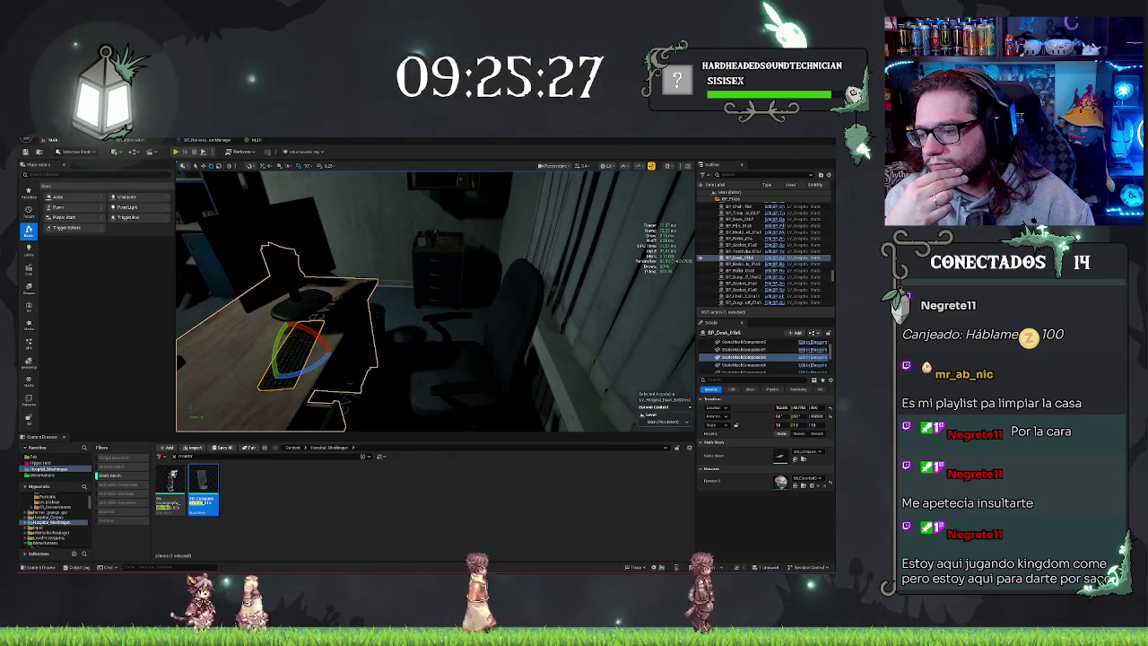
pyautogui.moveTo(436, 302)
pyautogui.mouseDown()
pyautogui.moveTo(421, 296)
pyautogui.moveTo(395, 323)
pyautogui.moveTo(373, 305)
pyautogui.mouseUp()
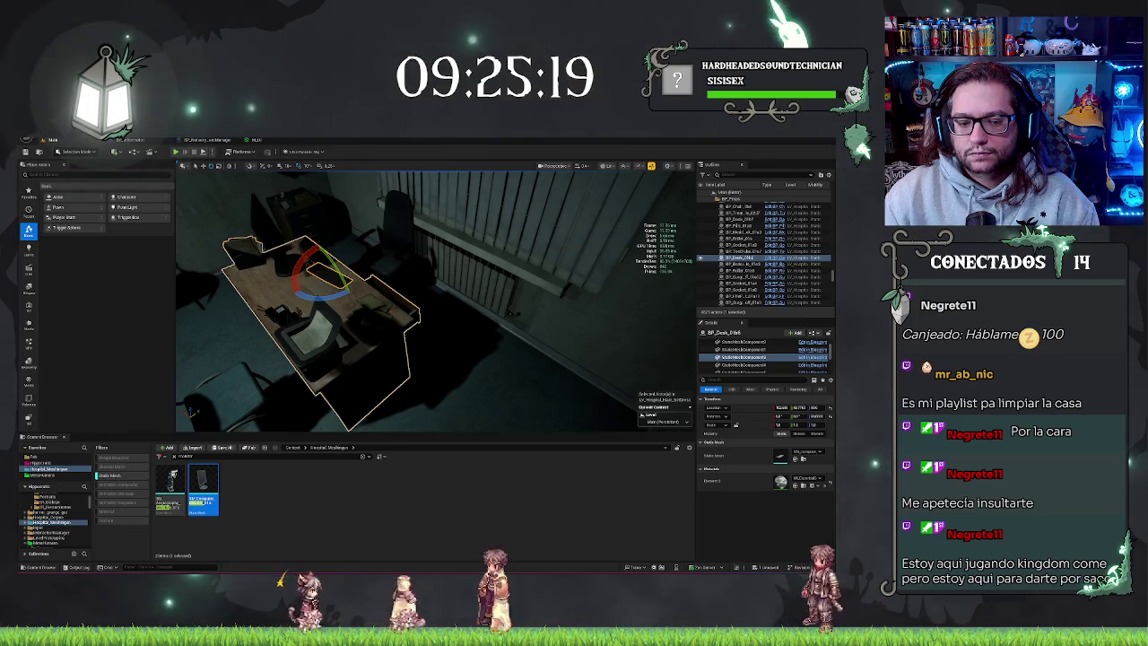
pyautogui.scroll(-3, 431, 301)
pyautogui.moveTo(431, 300); pyautogui.dragTo(421, 298)
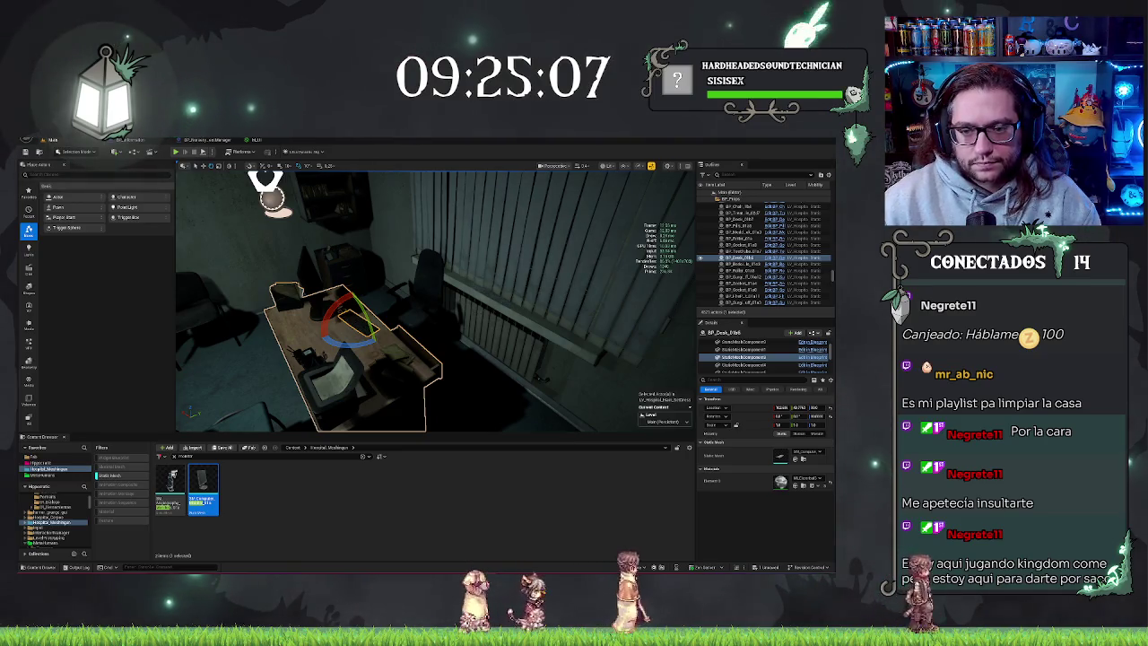
pyautogui.click(288, 505)
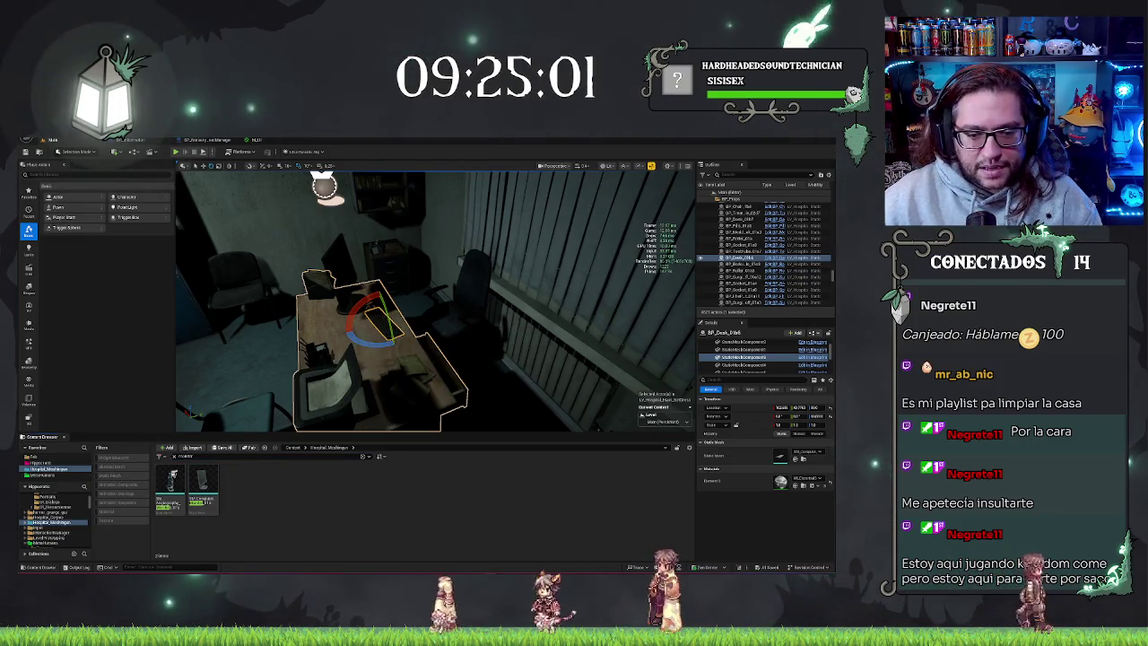
# Use Browse to Asset on the office chair to locate its mesh in the Props folder.
pyautogui.click(453, 296)
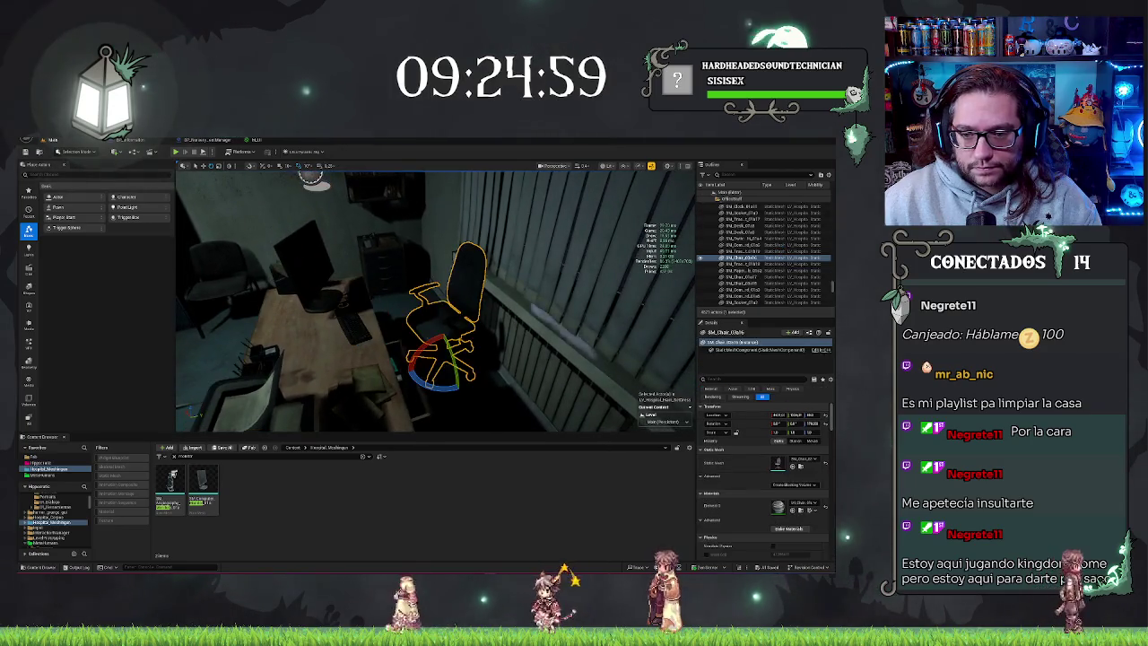
pyautogui.rightClick(742, 257)
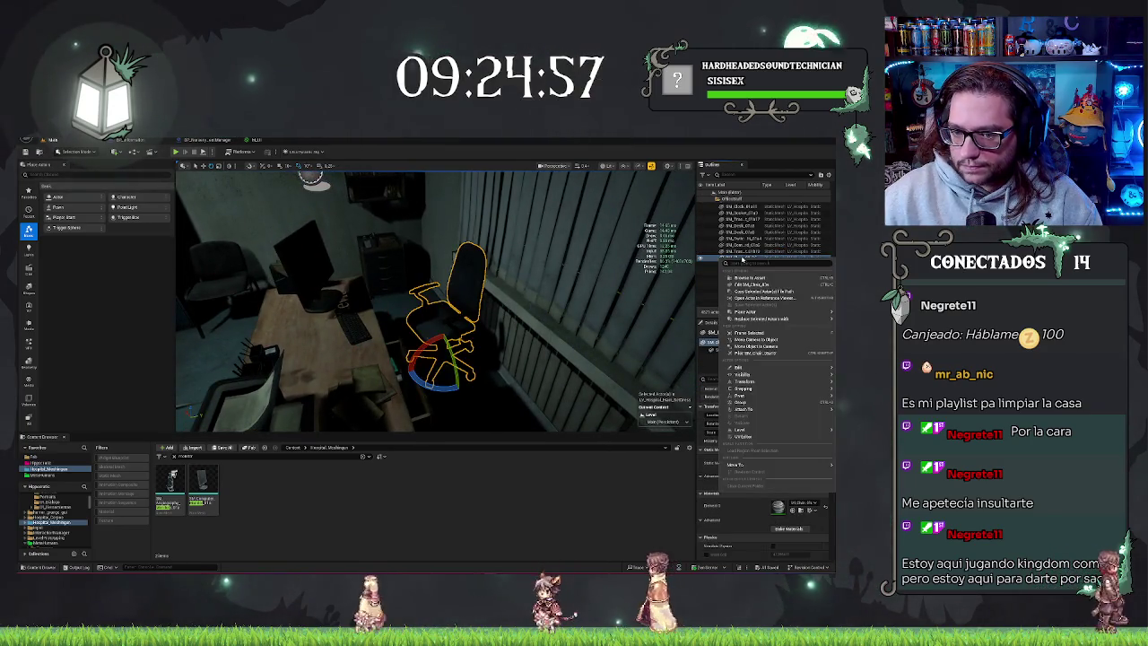
pyautogui.click(748, 277)
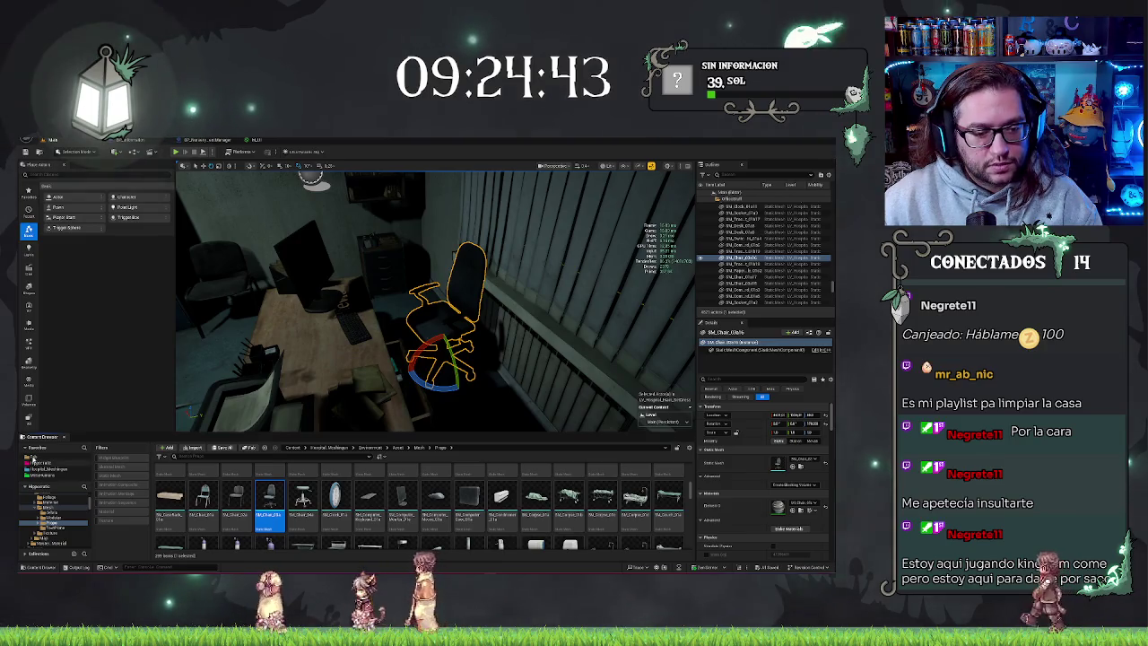
# Create a folder named 'Office' in Hipponovela > Blueprints > Mechanics and open it.
pyautogui.hotkey('alt', 'Left')
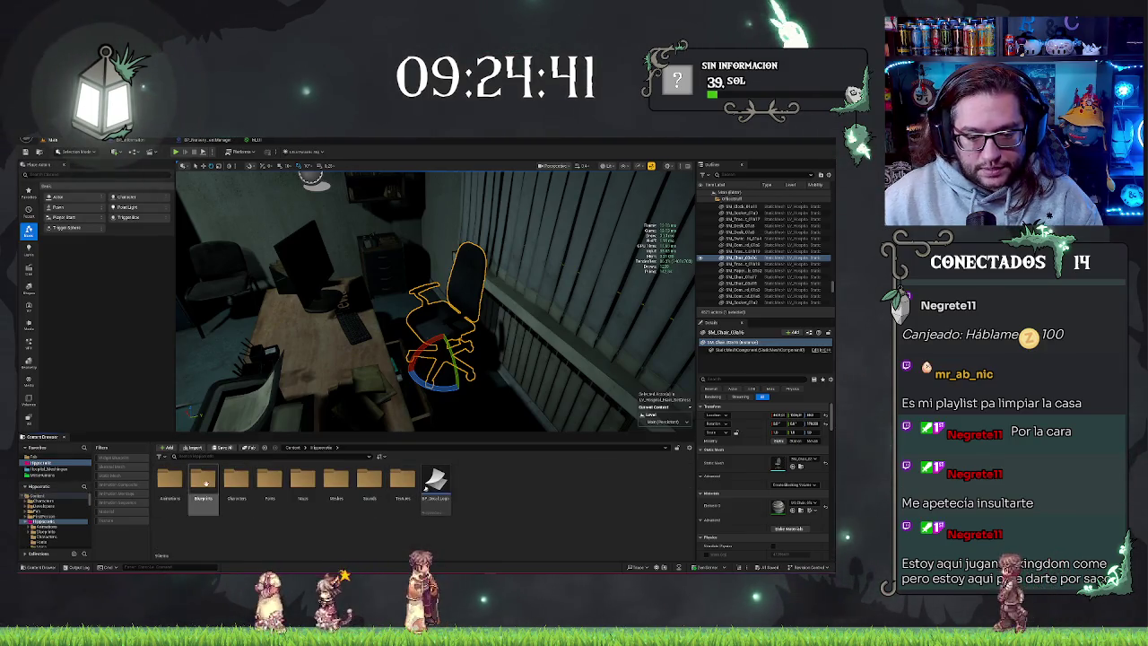
pyautogui.doubleClick(203, 482)
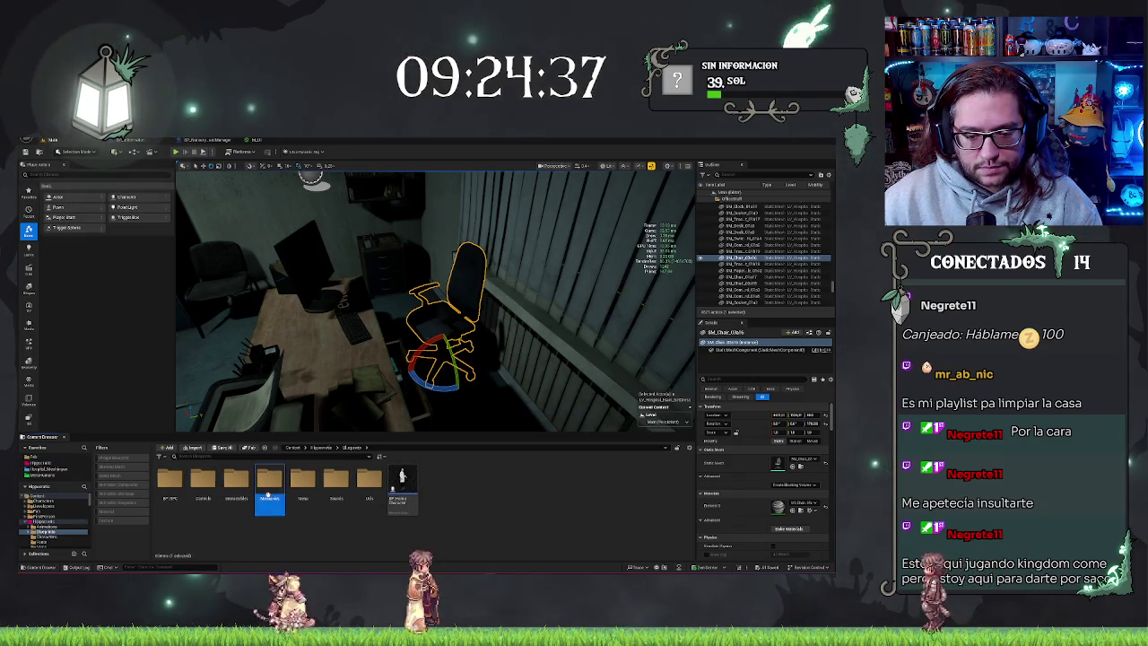
pyautogui.doubleClick(269, 481)
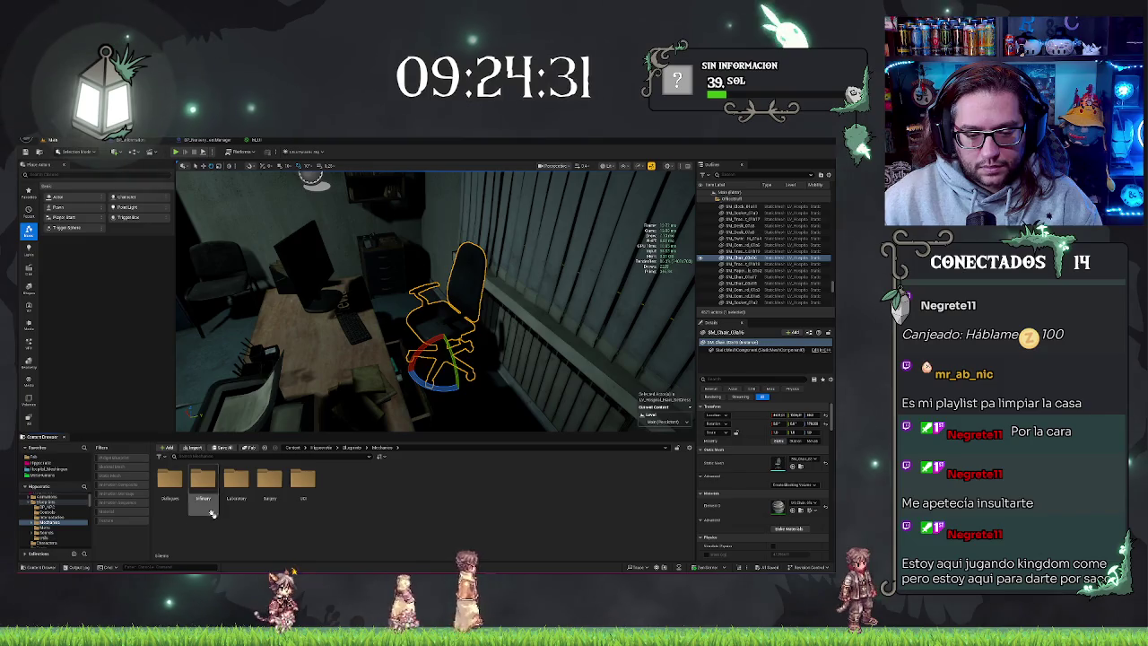
pyautogui.rightClick(320, 540)
pyautogui.click(345, 308)
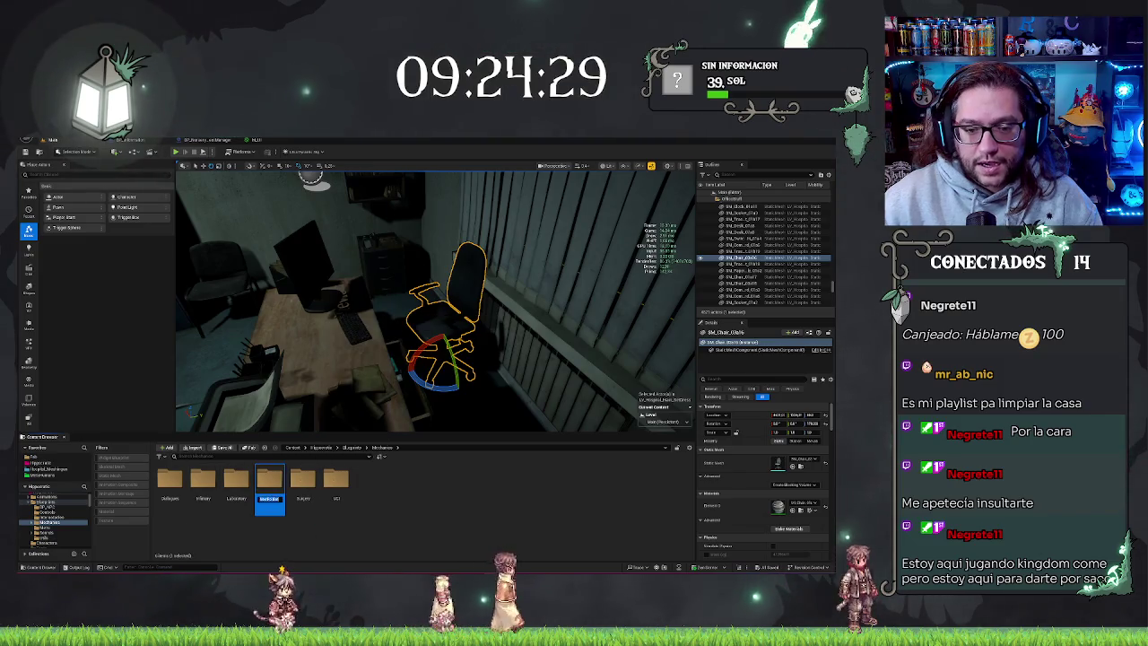
pyautogui.write('Office')
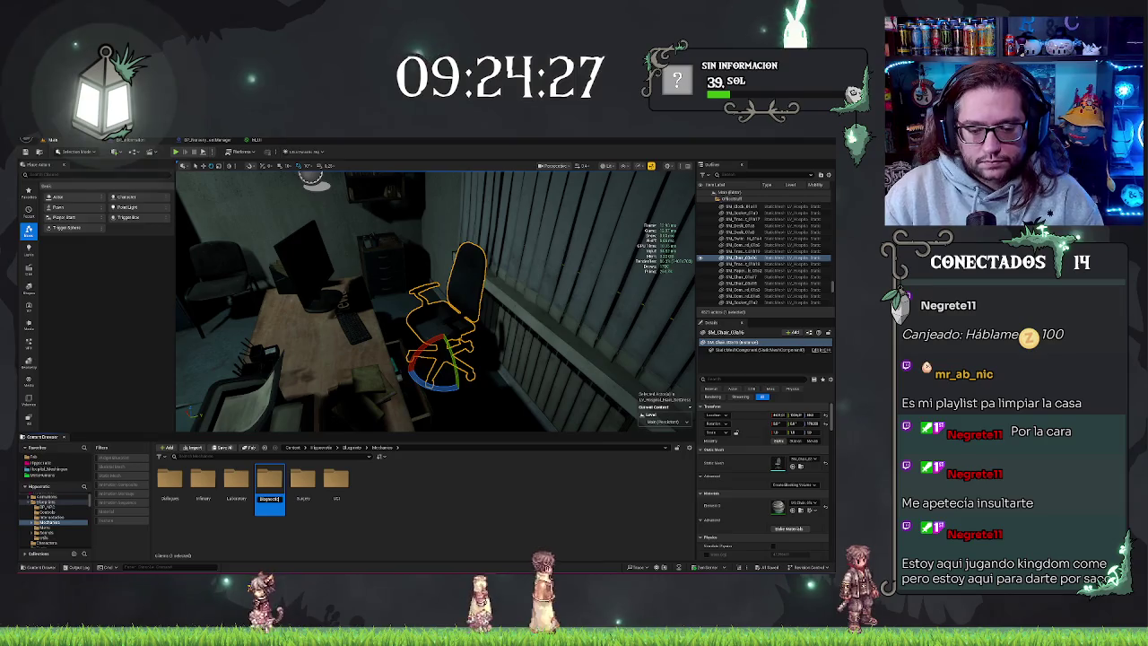
pyautogui.doubleClick(169, 480)
pyautogui.rightClick(251, 508)
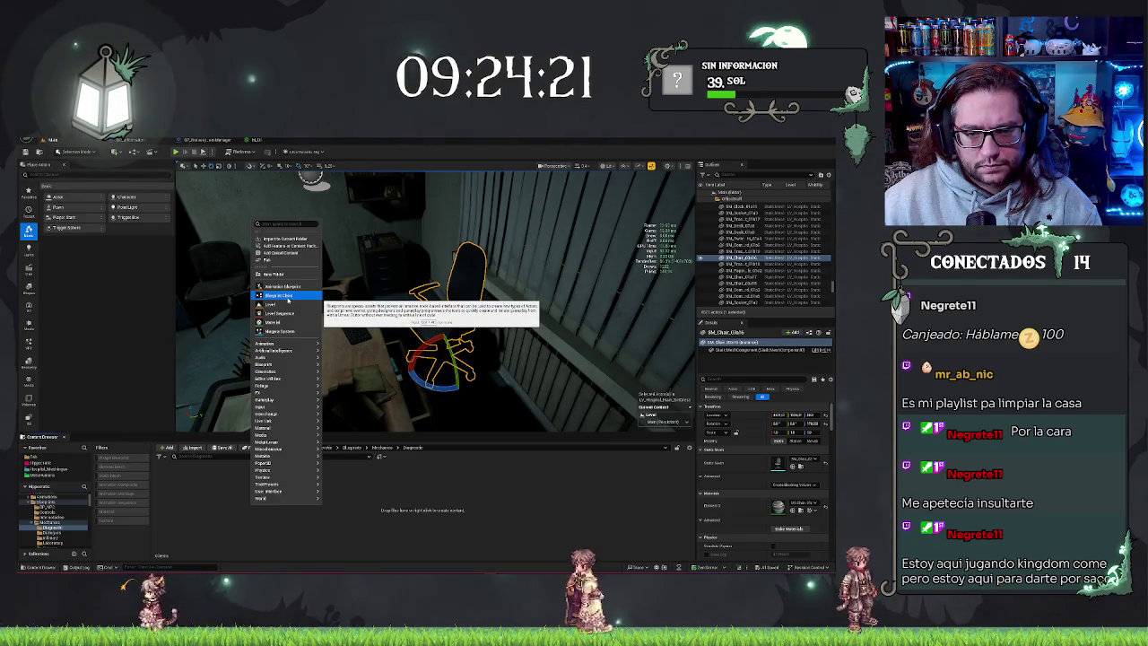
# Add a new Blueprint Class to the Office folder by picking its parent class.
pyautogui.click(282, 295)
pyautogui.click(346, 297)
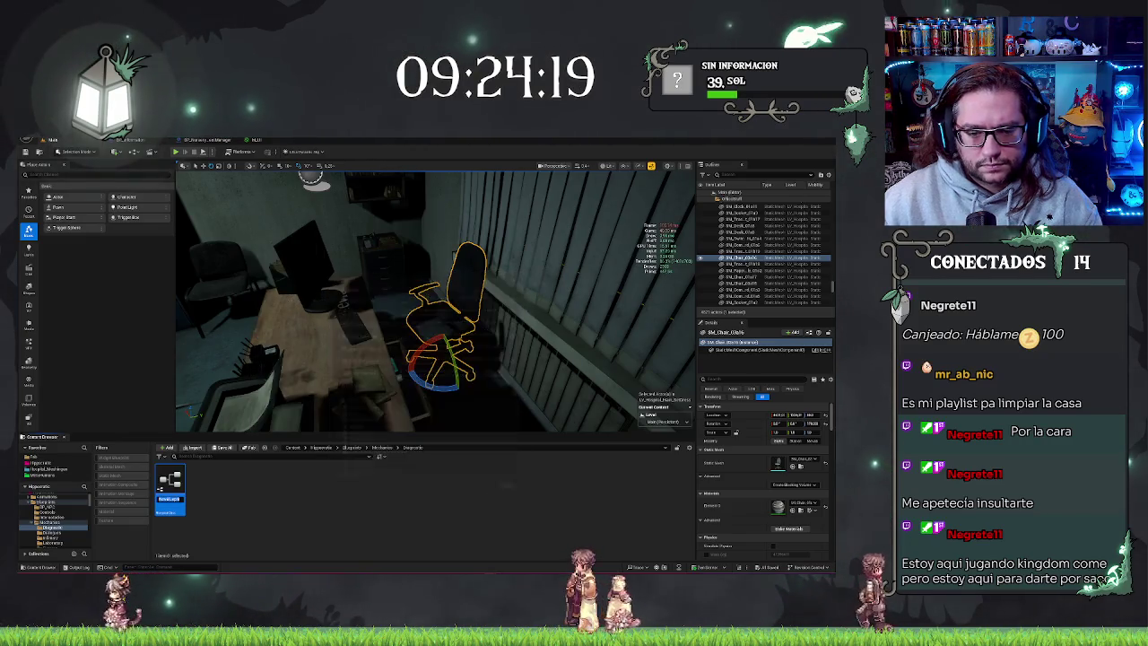
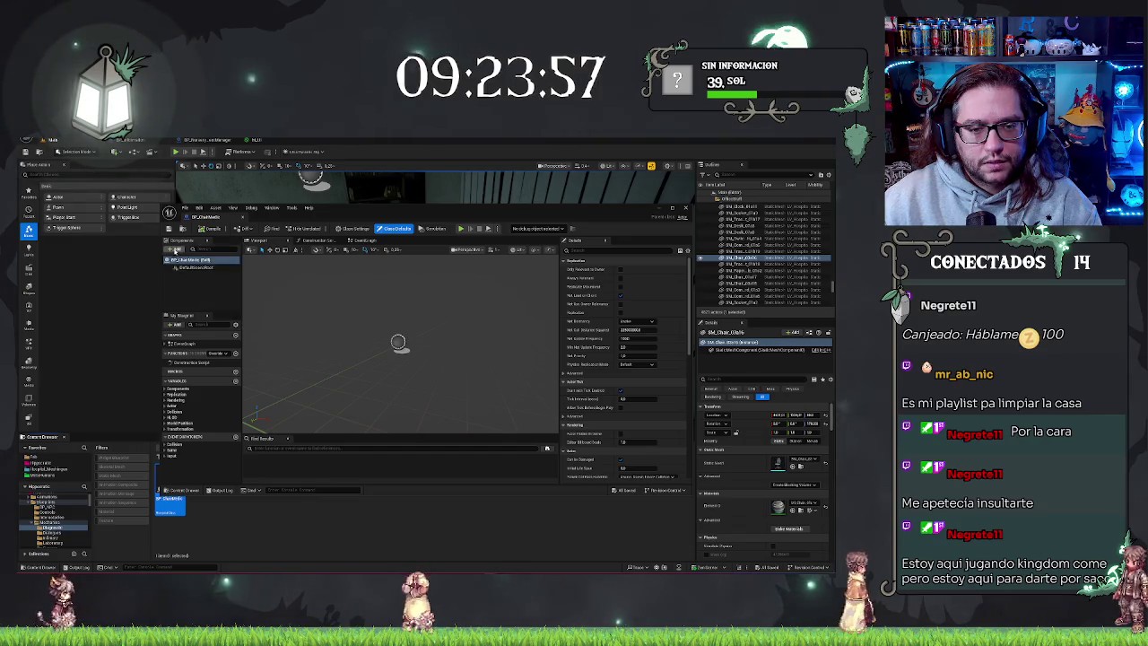
# Add a Static Mesh component to the chair Blueprint and select it.
pyautogui.click(175, 249)
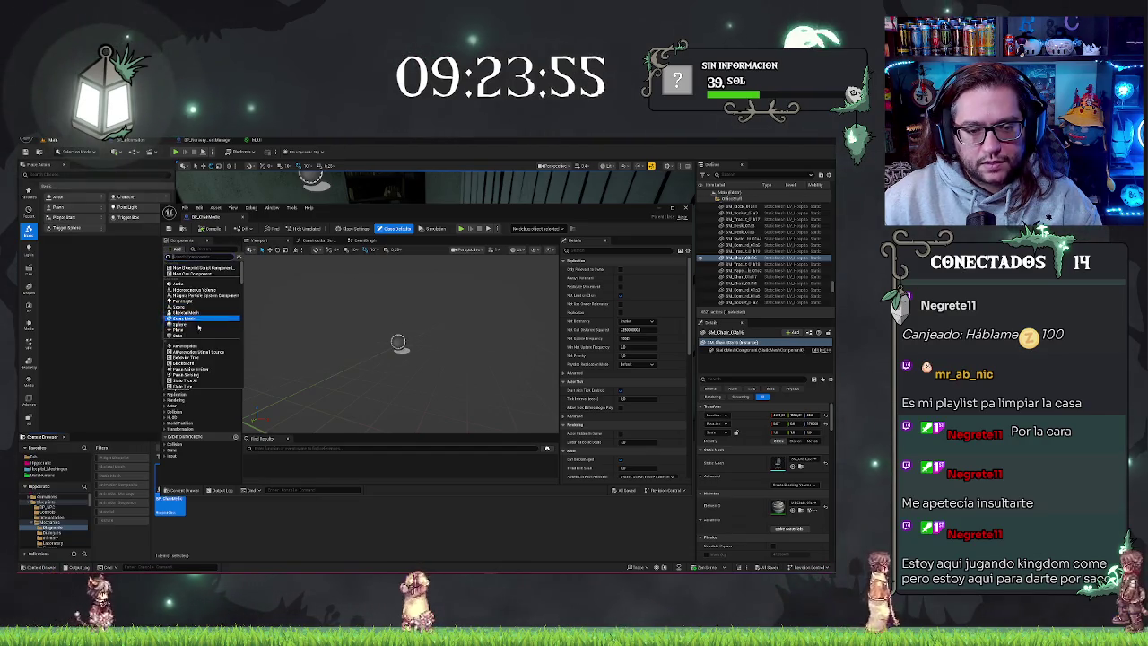
pyautogui.click(198, 306)
pyautogui.press('Return')
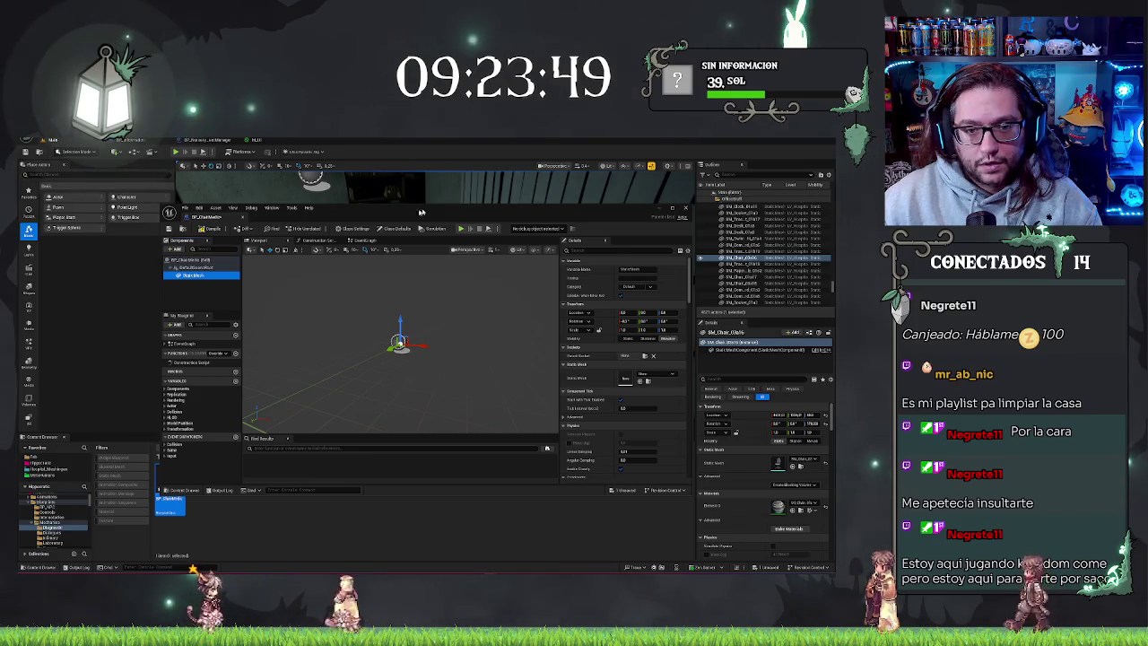
pyautogui.click(280, 162)
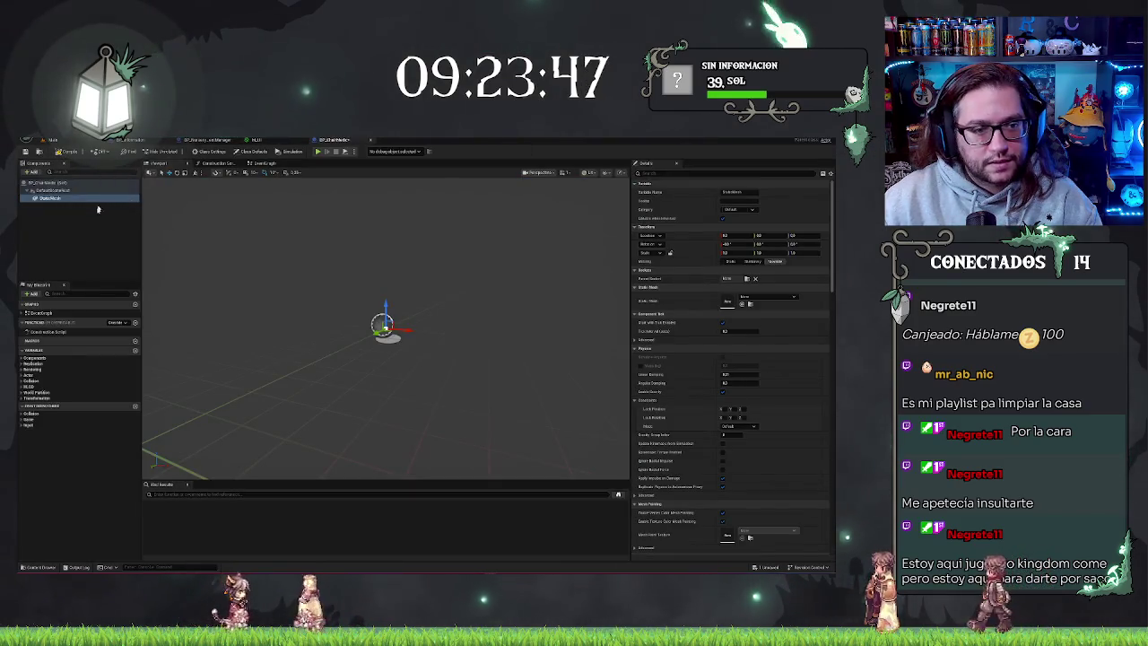
pyautogui.click(64, 197)
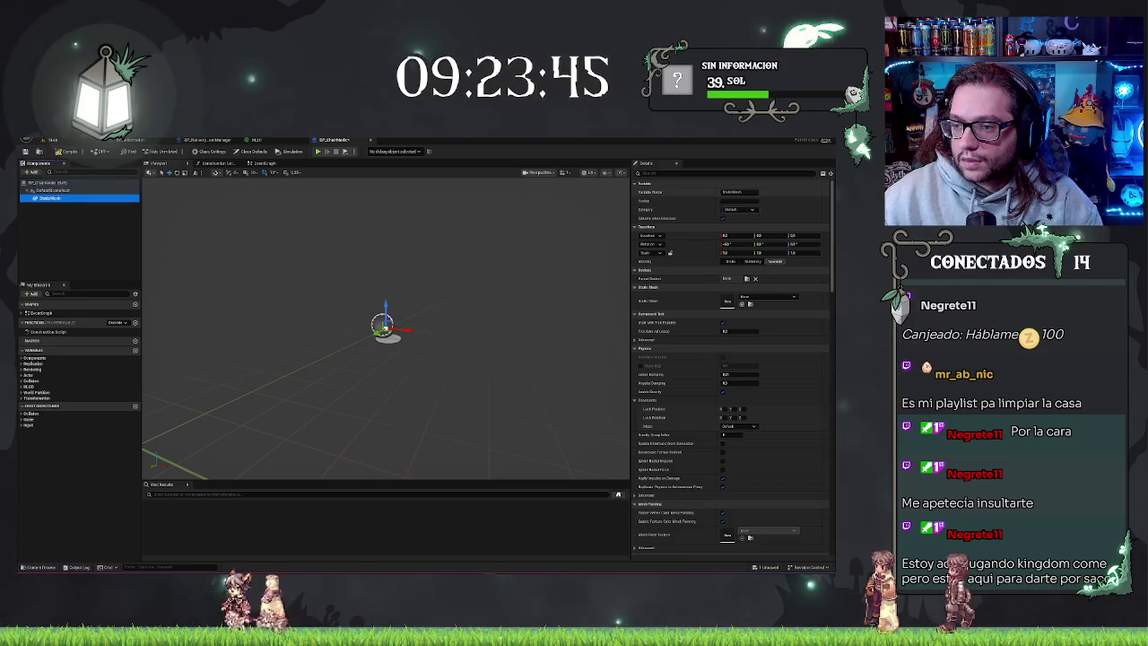
# Assign an office chair mesh to the StaticMesh component, then go back to the office level.
pyautogui.click(757, 296)
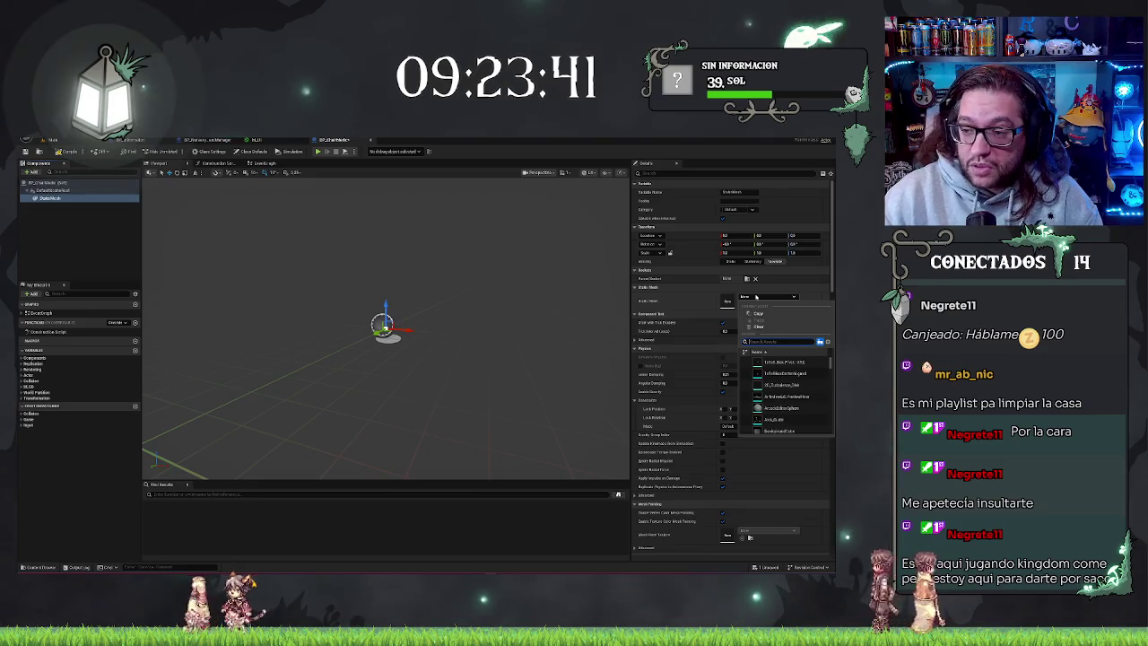
pyautogui.write('a')
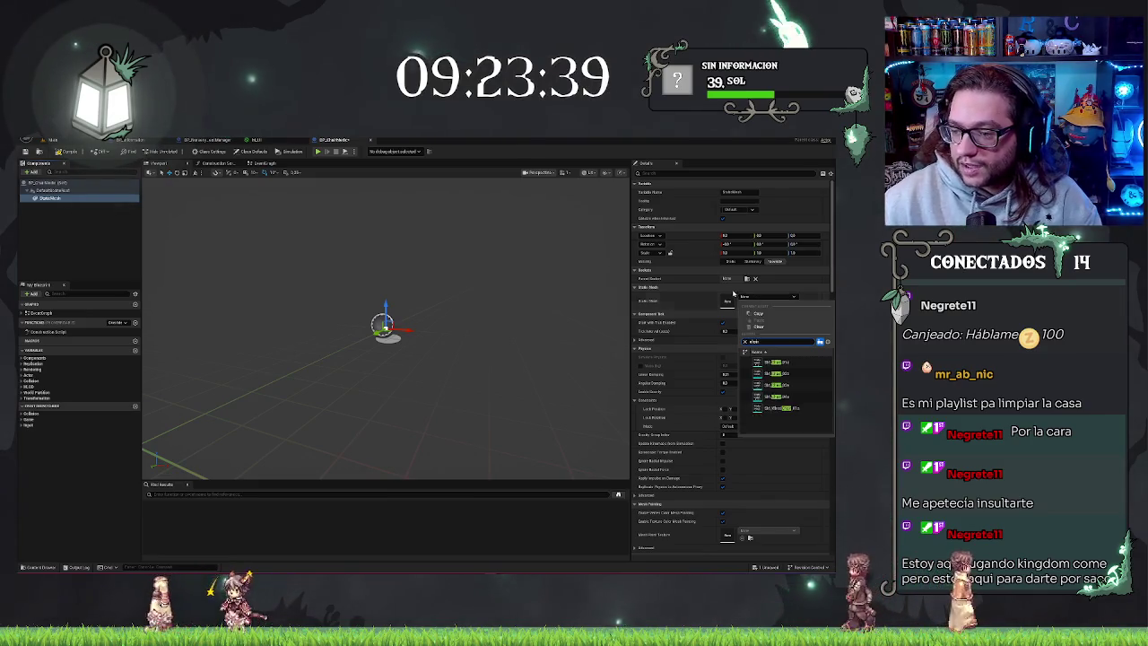
pyautogui.click(811, 362)
pyautogui.moveTo(535, 325)
pyautogui.mouseDown()
pyautogui.moveTo(529, 341)
pyautogui.moveTo(547, 296)
pyautogui.moveTo(538, 331)
pyautogui.moveTo(538, 269)
pyautogui.moveTo(538, 305)
pyautogui.mouseUp()
pyautogui.click(774, 297)
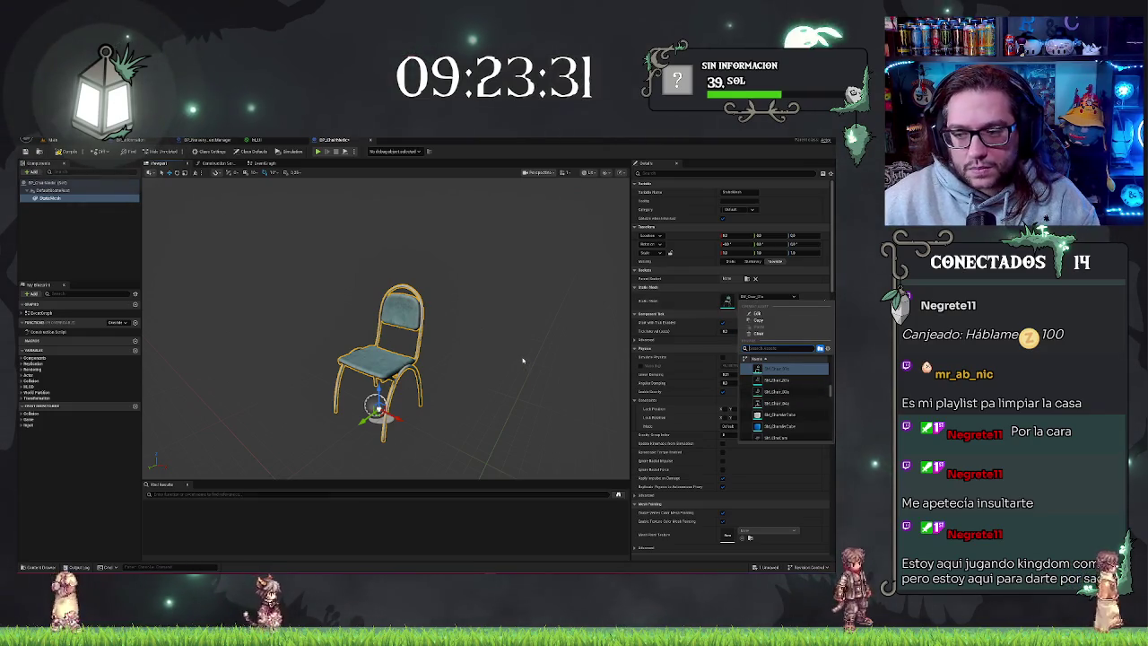
pyautogui.click(814, 390)
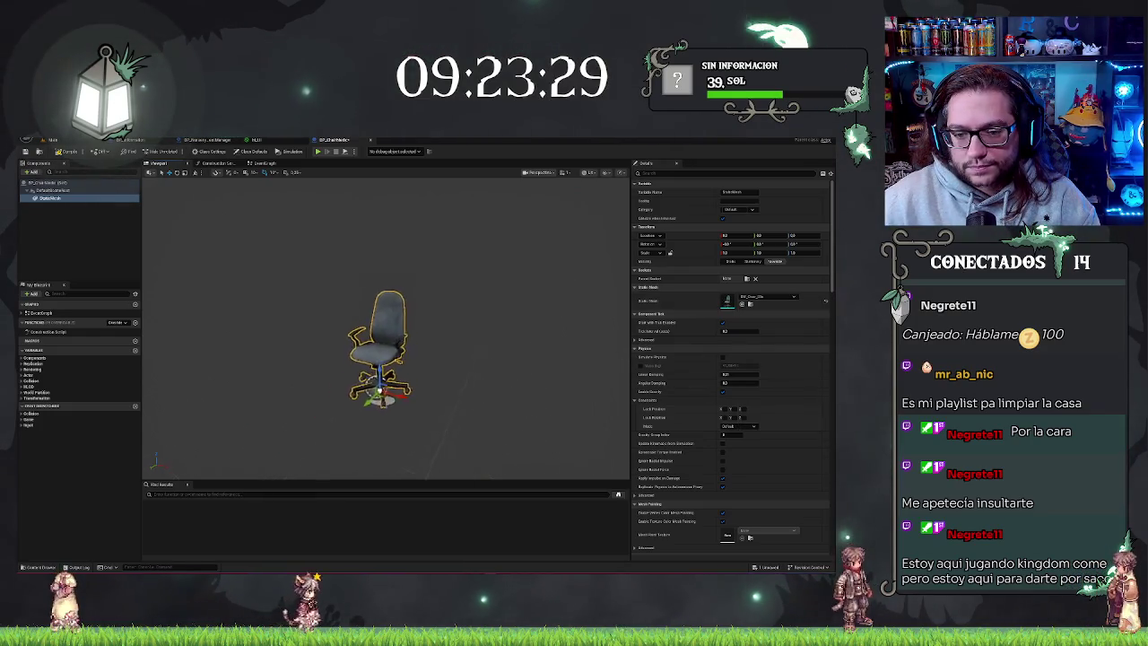
pyautogui.click(464, 371)
pyautogui.moveTo(464, 371); pyautogui.dragTo(502, 349)
pyautogui.scroll(5, 466, 350)
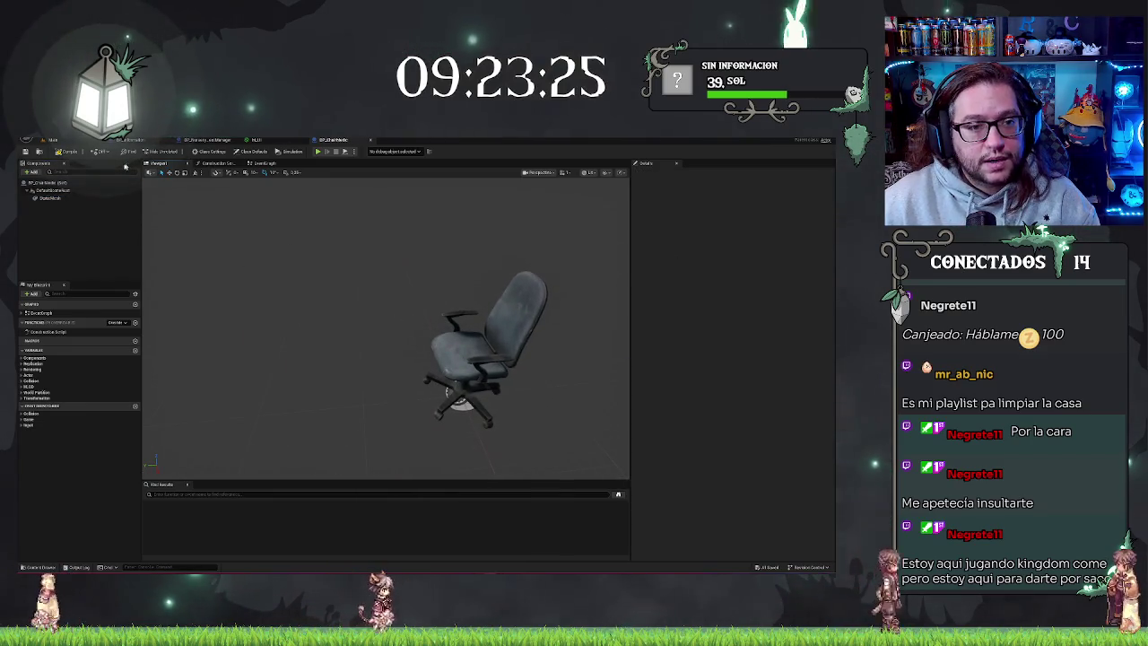
pyautogui.click(52, 140)
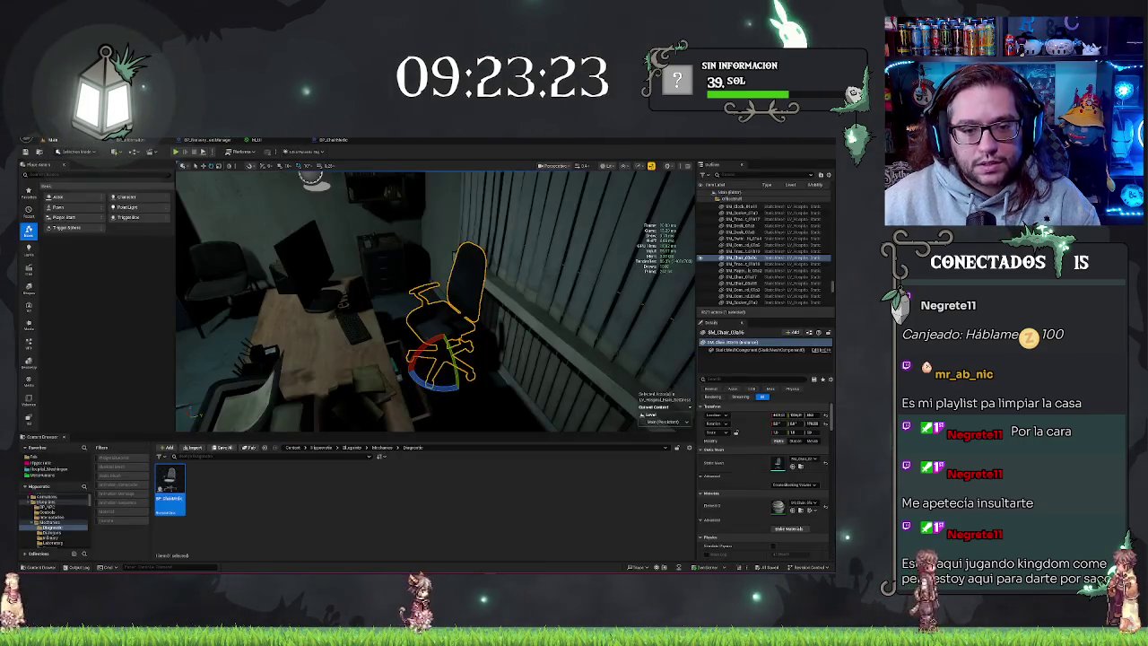
# Open the MC_MainCharacter folder and open BP_MC_MainCharacter for editing.
pyautogui.click(52, 474)
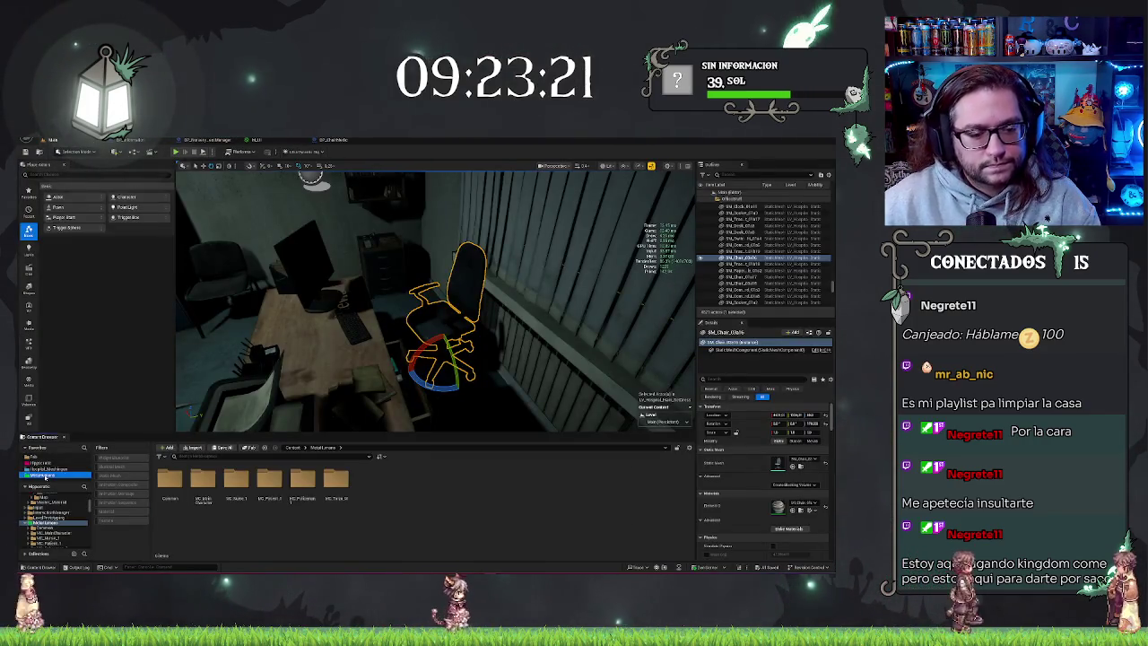
pyautogui.doubleClick(193, 487)
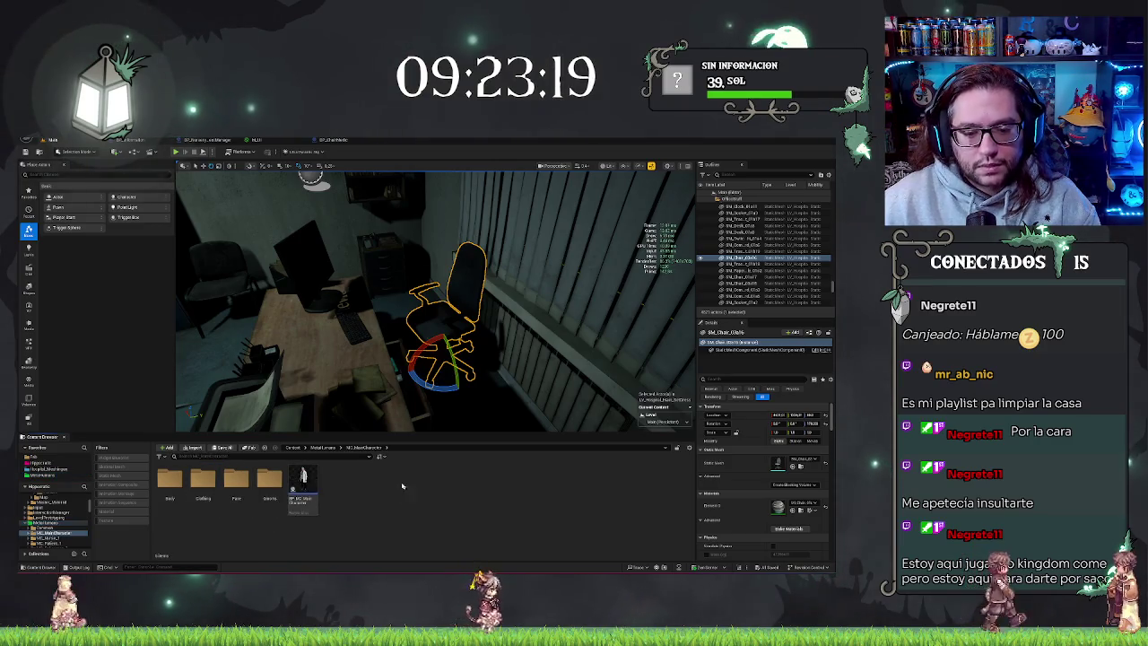
pyautogui.click(305, 479)
pyautogui.doubleClick(309, 482)
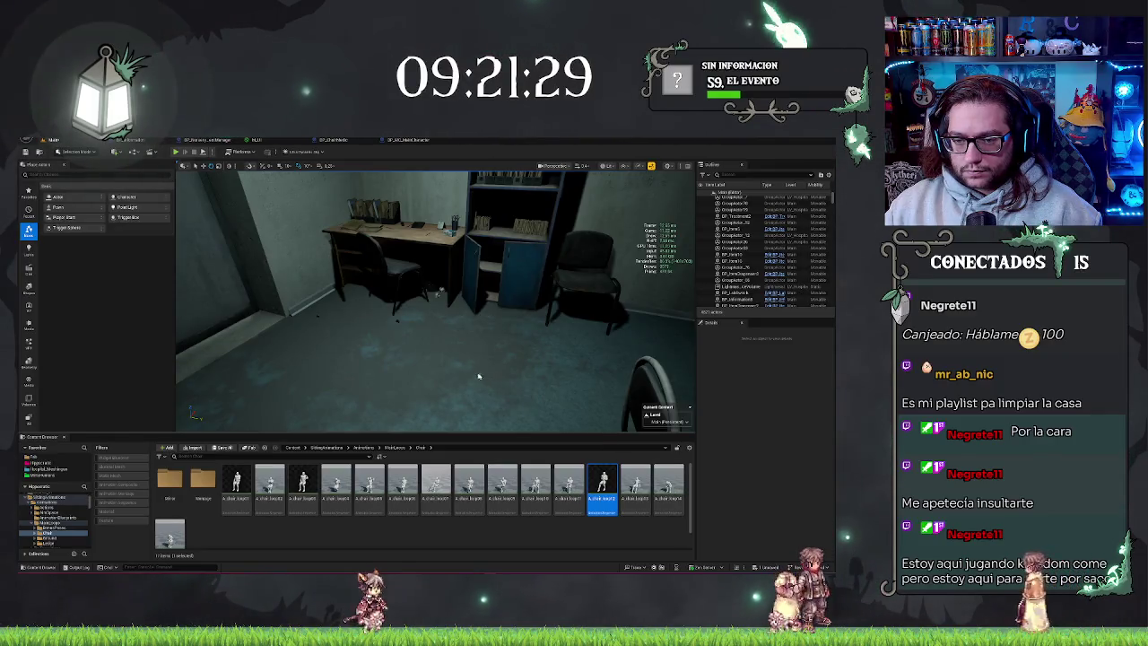
# Preview four chair sitting animations at the desk, deleting each placed mannequin.
pyautogui.moveTo(668, 485); pyautogui.dragTo(466, 392)
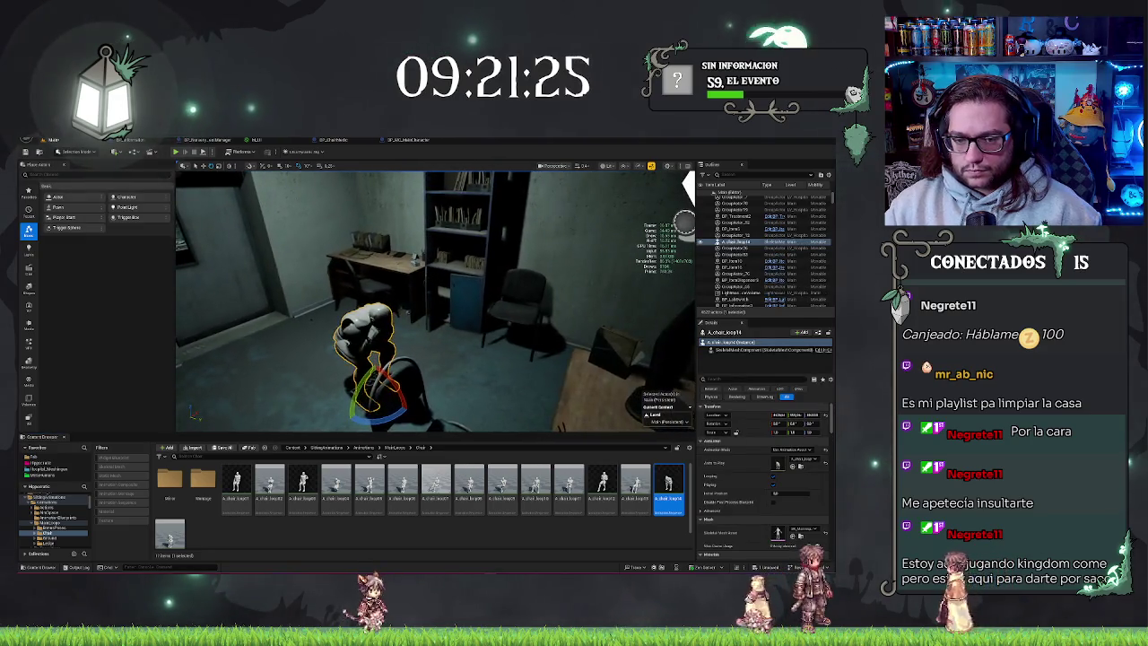
pyautogui.press('Delete')
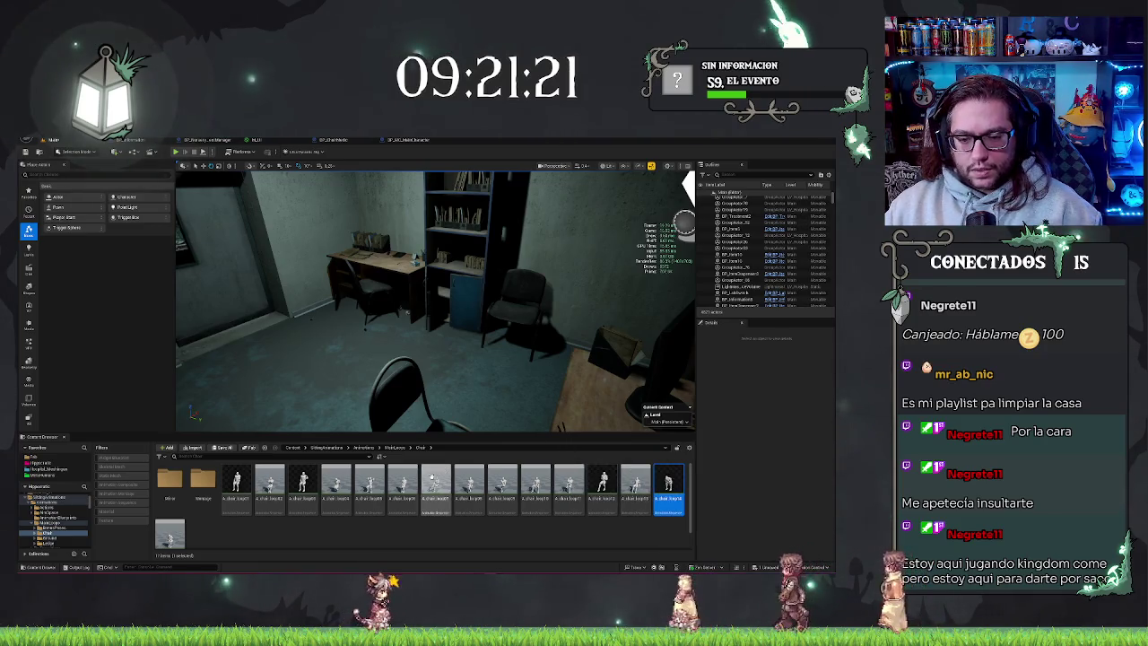
pyautogui.moveTo(502, 296); pyautogui.dragTo(556, 192)
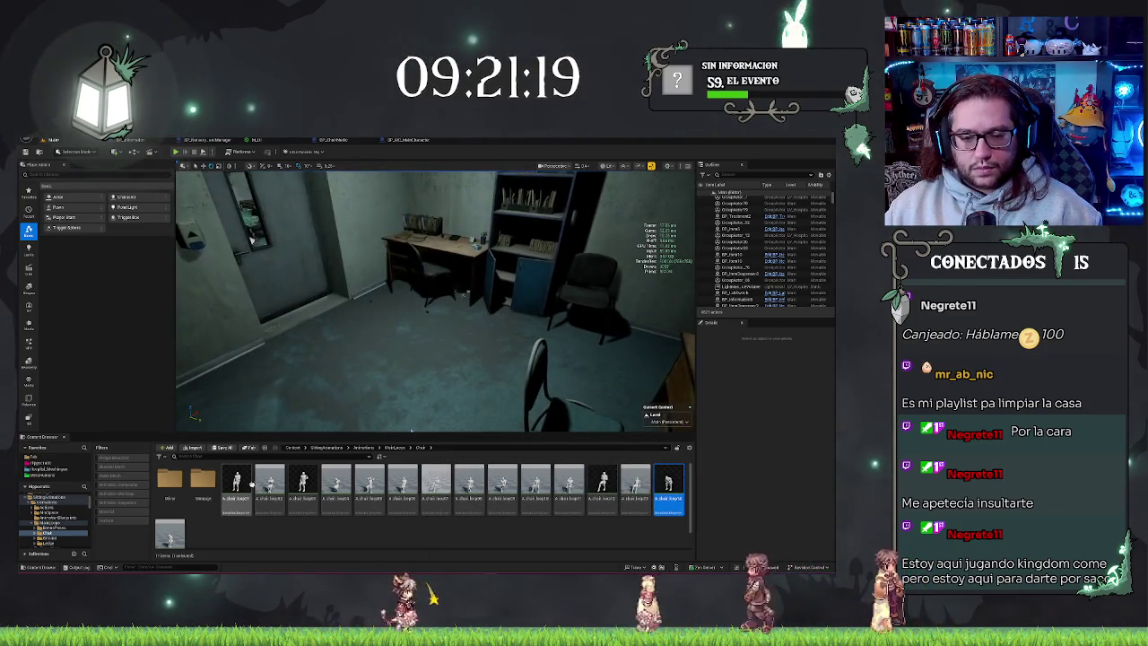
pyautogui.moveTo(269, 485)
pyautogui.mouseDown()
pyautogui.moveTo(295, 430)
pyautogui.moveTo(417, 337)
pyautogui.moveTo(435, 354)
pyautogui.mouseUp()
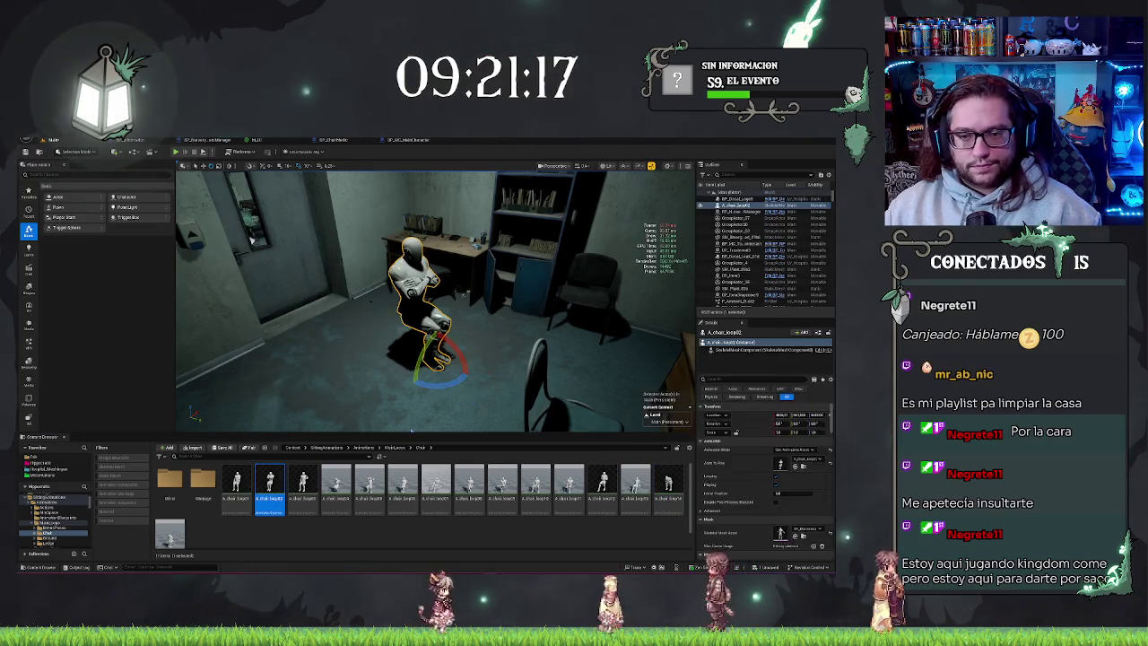
pyautogui.press('Delete')
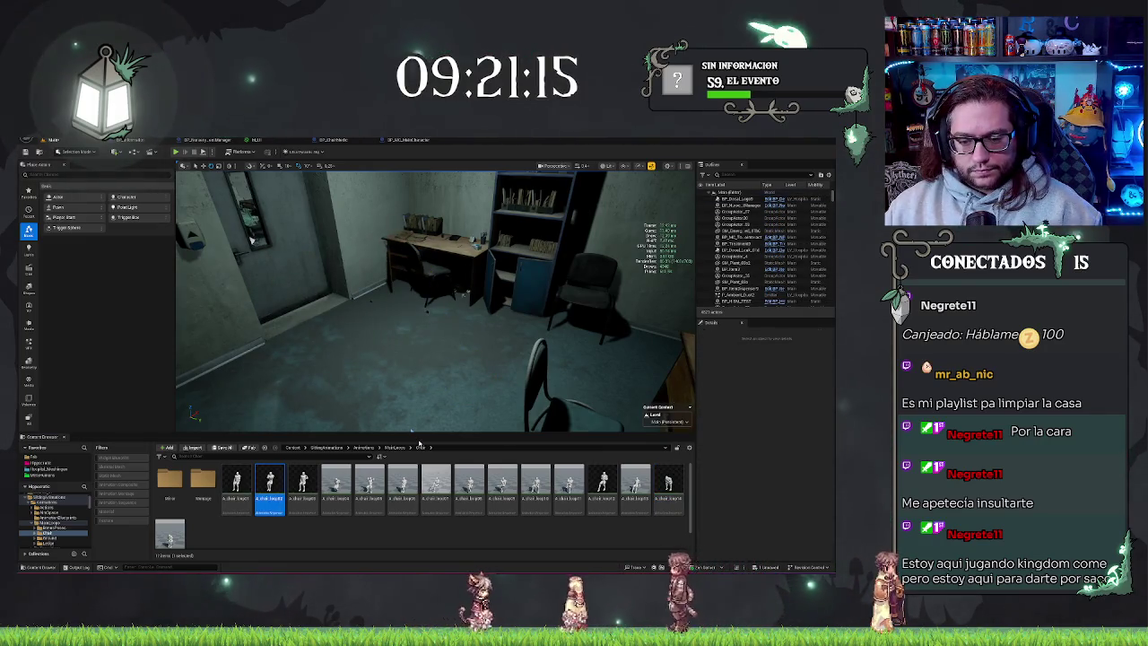
pyautogui.moveTo(468, 484); pyautogui.dragTo(399, 368)
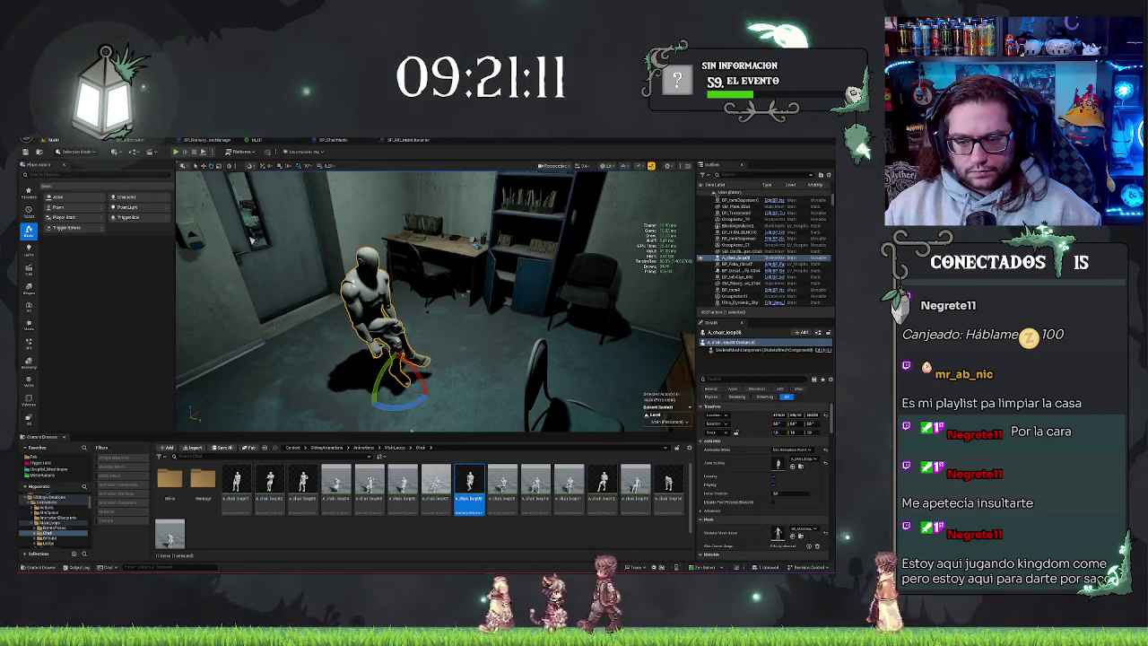
pyautogui.press('Delete')
pyautogui.moveTo(520, 484)
pyautogui.mouseDown()
pyautogui.moveTo(390, 349)
pyautogui.moveTo(399, 368)
pyautogui.mouseUp()
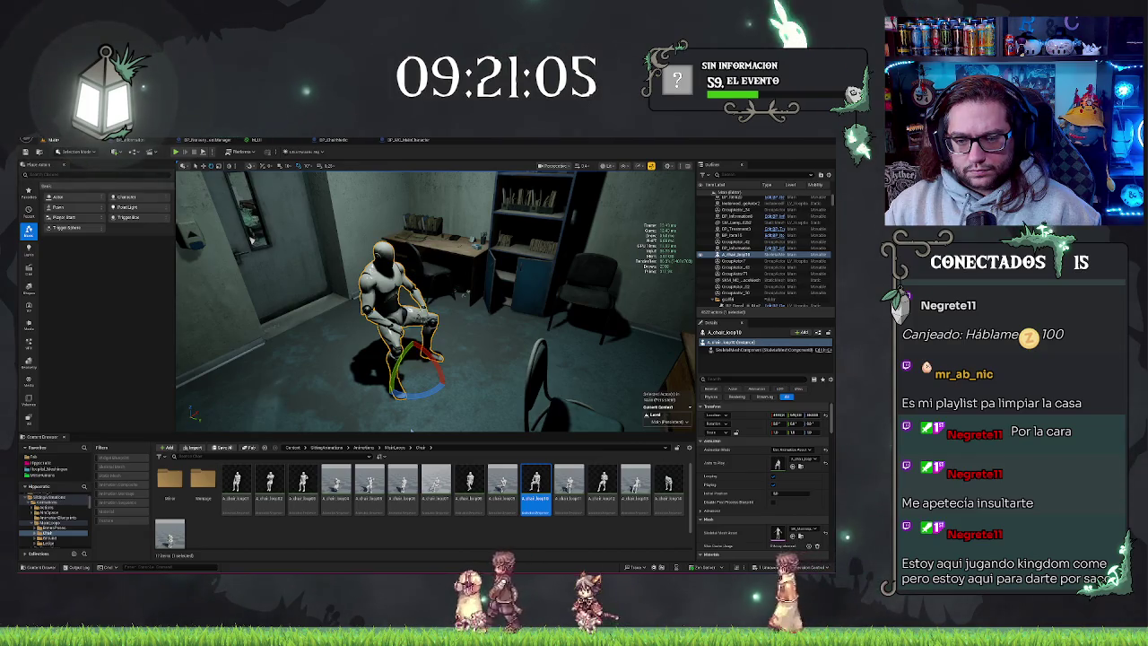
pyautogui.press('Delete')
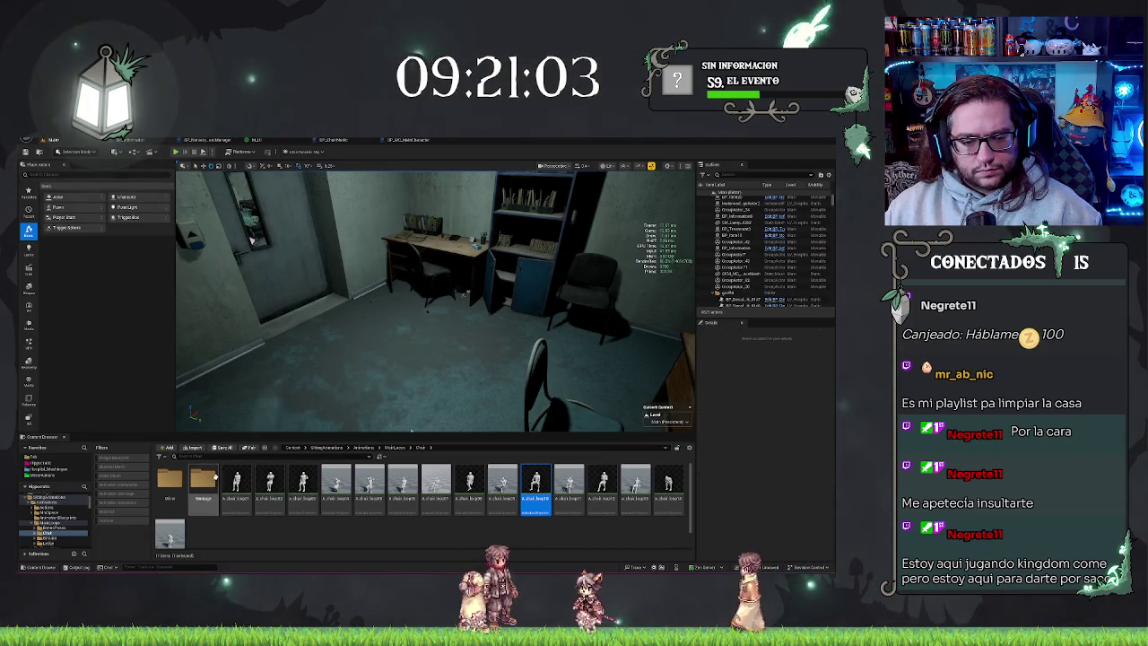
# Preview two Ledge animations in the room the same way, then return to the parent folder.
pyautogui.click(396, 447)
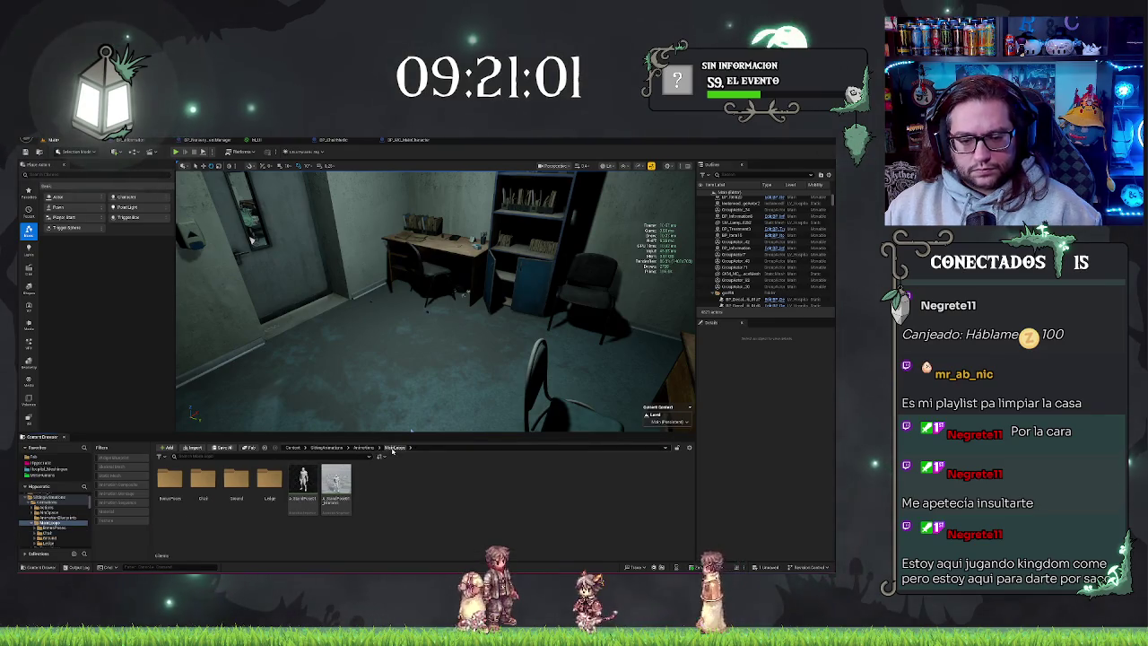
pyautogui.doubleClick(269, 480)
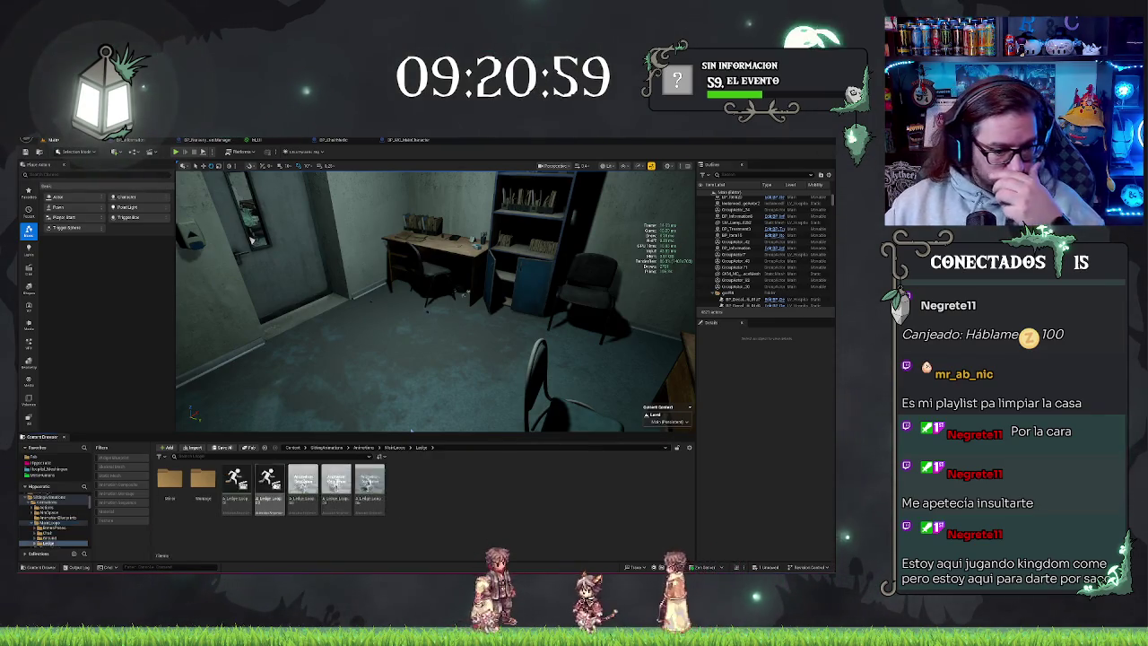
pyautogui.moveTo(269, 484)
pyautogui.mouseDown()
pyautogui.moveTo(322, 448)
pyautogui.moveTo(376, 372)
pyautogui.moveTo(388, 381)
pyautogui.mouseUp()
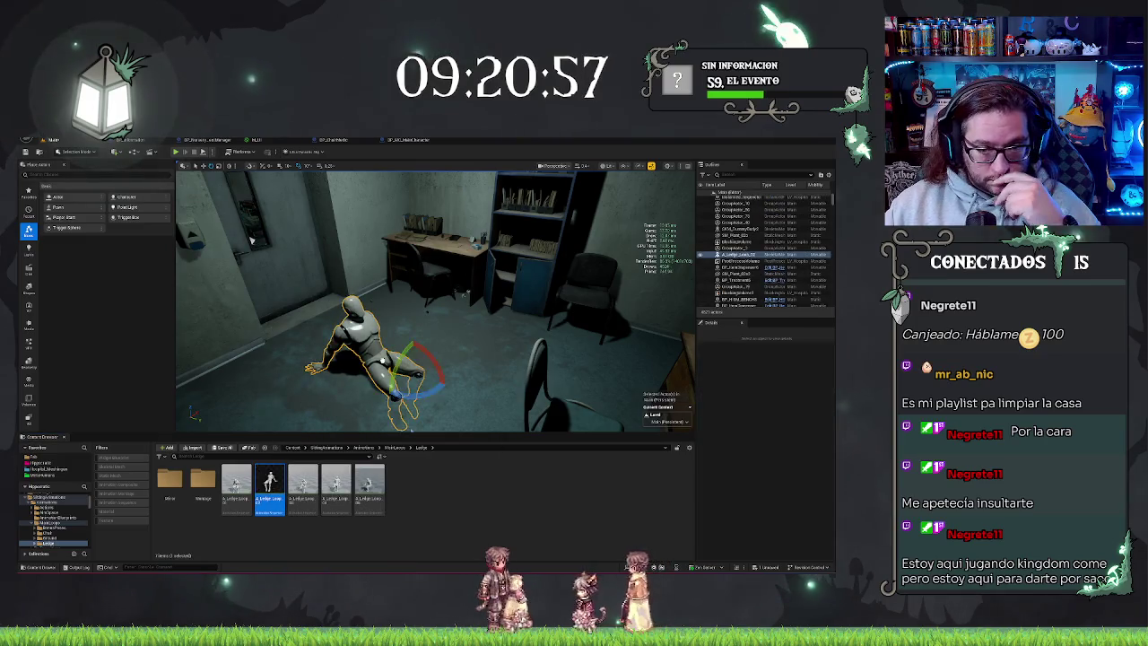
pyautogui.press('Delete')
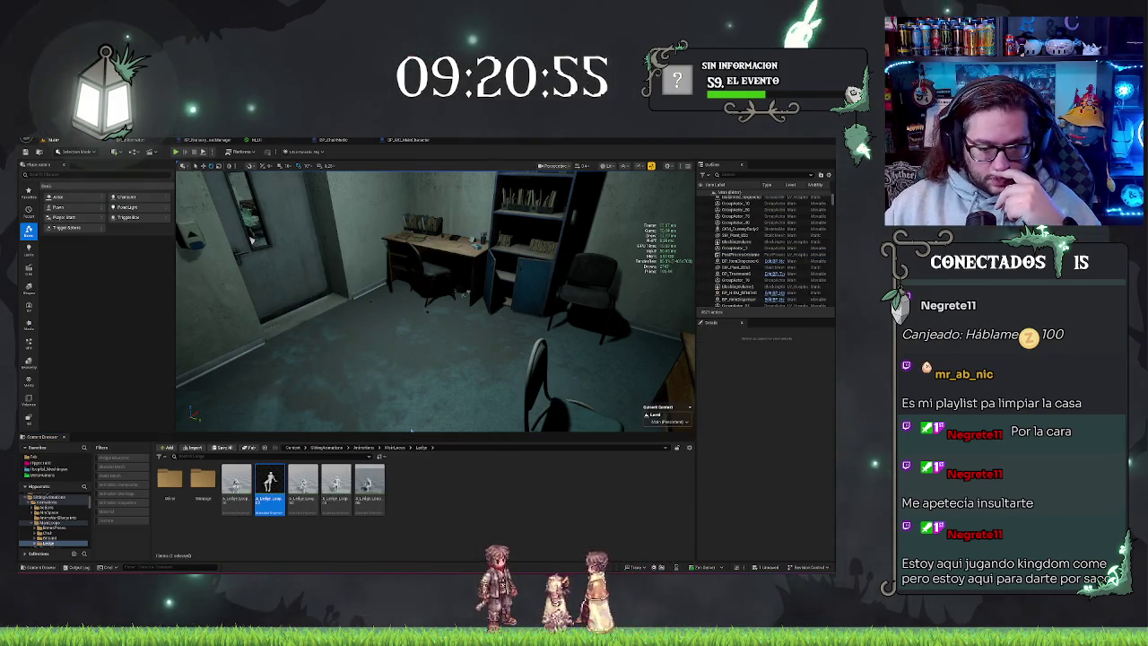
pyautogui.moveTo(336, 484)
pyautogui.mouseDown()
pyautogui.moveTo(372, 385)
pyautogui.moveTo(386, 394)
pyautogui.mouseUp()
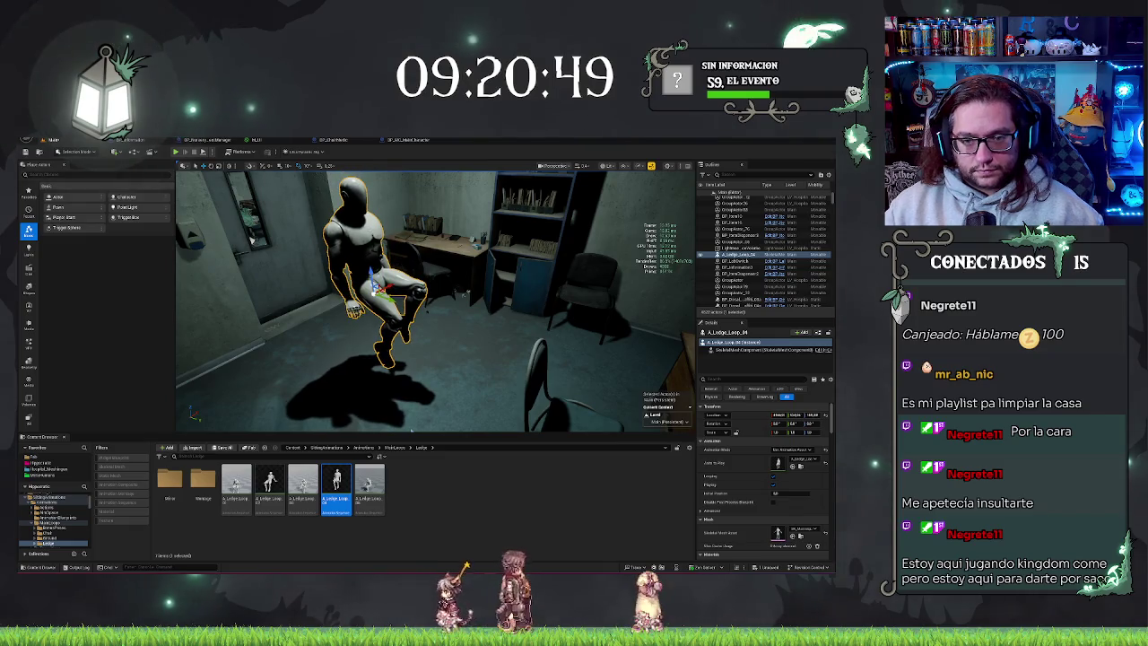
pyautogui.press('Delete')
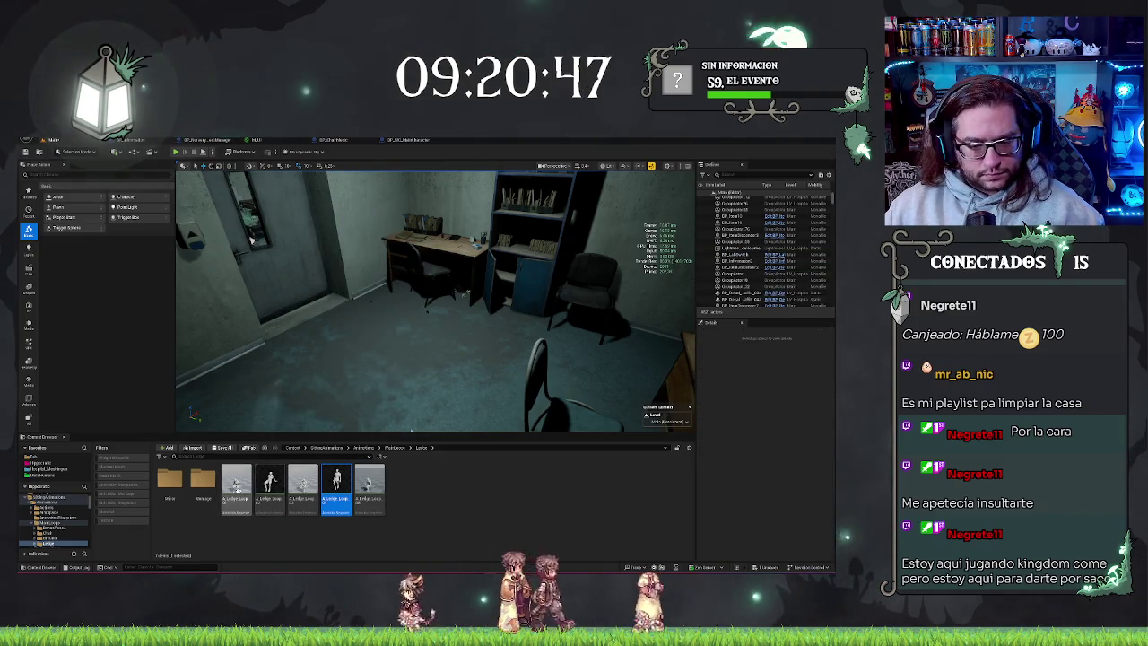
pyautogui.click(394, 448)
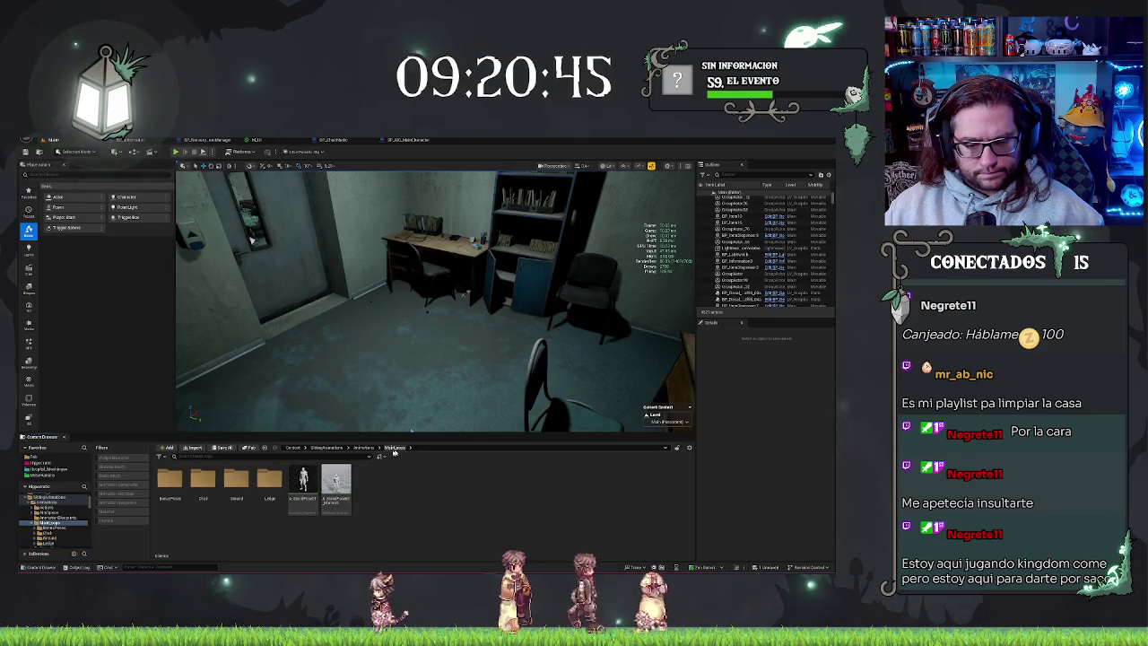
# Place a BonusPoses pose mannequin in the office and give it a seated pose.
pyautogui.doubleClick(201, 482)
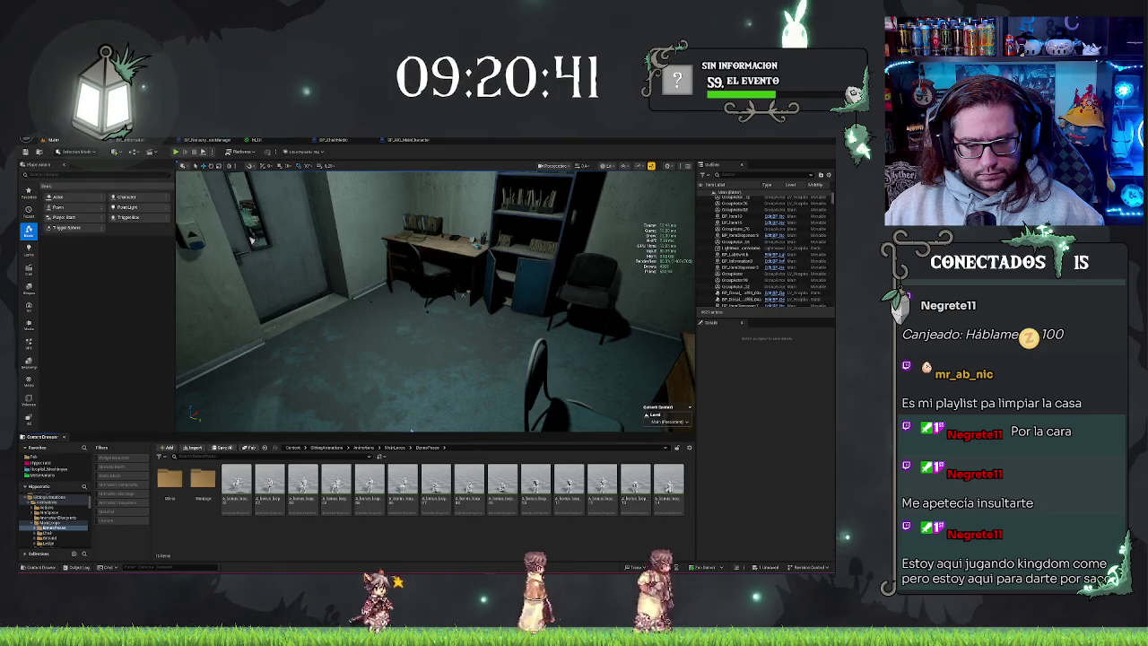
pyautogui.moveTo(320, 498)
pyautogui.mouseDown()
pyautogui.moveTo(372, 358)
pyautogui.moveTo(440, 367)
pyautogui.mouseUp()
pyautogui.moveTo(251, 239)
pyautogui.mouseDown()
pyautogui.moveTo(296, 269)
pyautogui.moveTo(358, 269)
pyautogui.mouseUp()
pyautogui.moveTo(369, 484); pyautogui.dragTo(374, 382)
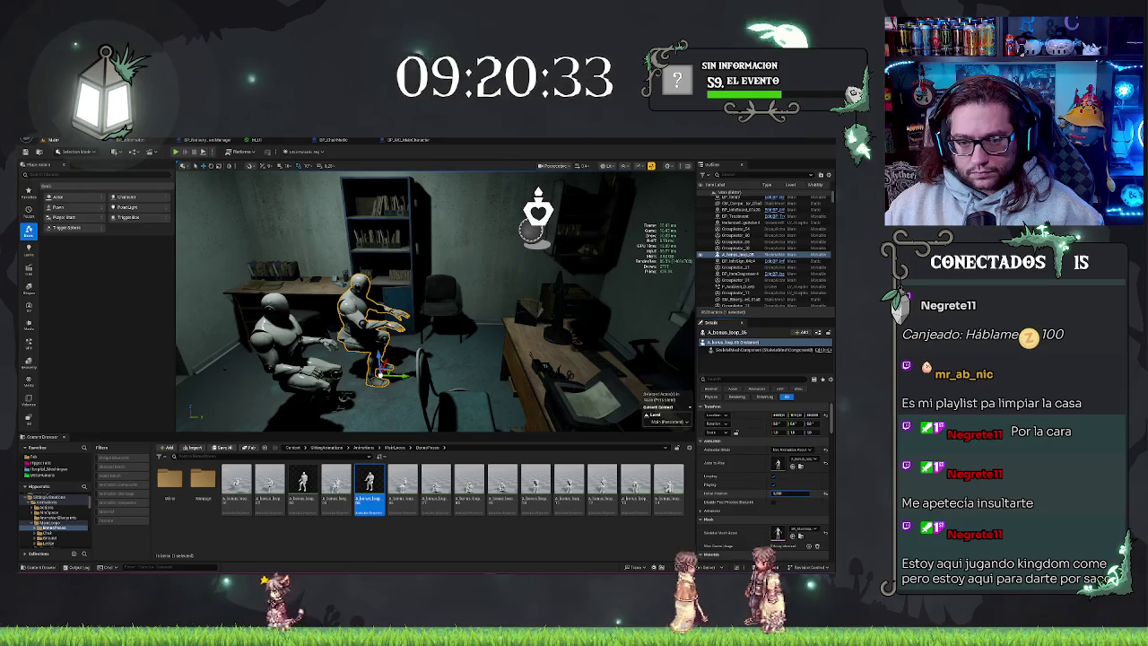
pyautogui.write('4')
pyautogui.moveTo(431, 296)
pyautogui.mouseDown()
pyautogui.moveTo(421, 269)
pyautogui.moveTo(385, 269)
pyautogui.moveTo(327, 296)
pyautogui.moveTo(323, 314)
pyautogui.mouseUp()
# Rotate and position the mannequin in the office chair with hands on the keyboard.
pyautogui.press('e')
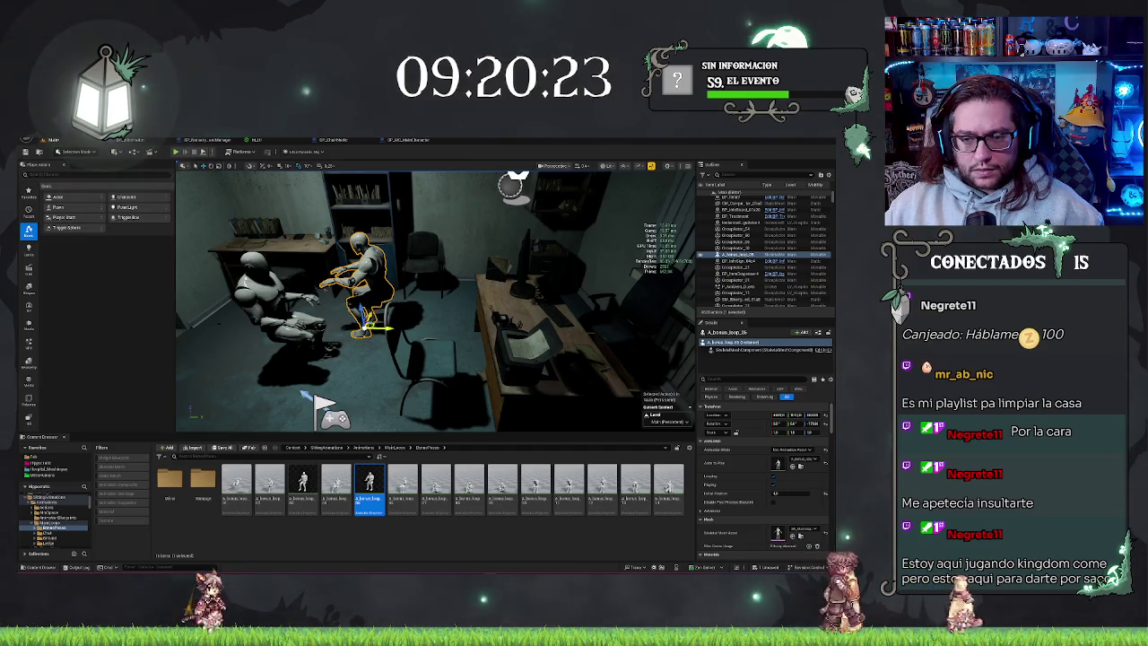
pyautogui.moveTo(431, 296)
pyautogui.mouseDown()
pyautogui.moveTo(444, 341)
pyautogui.moveTo(366, 387)
pyautogui.mouseUp()
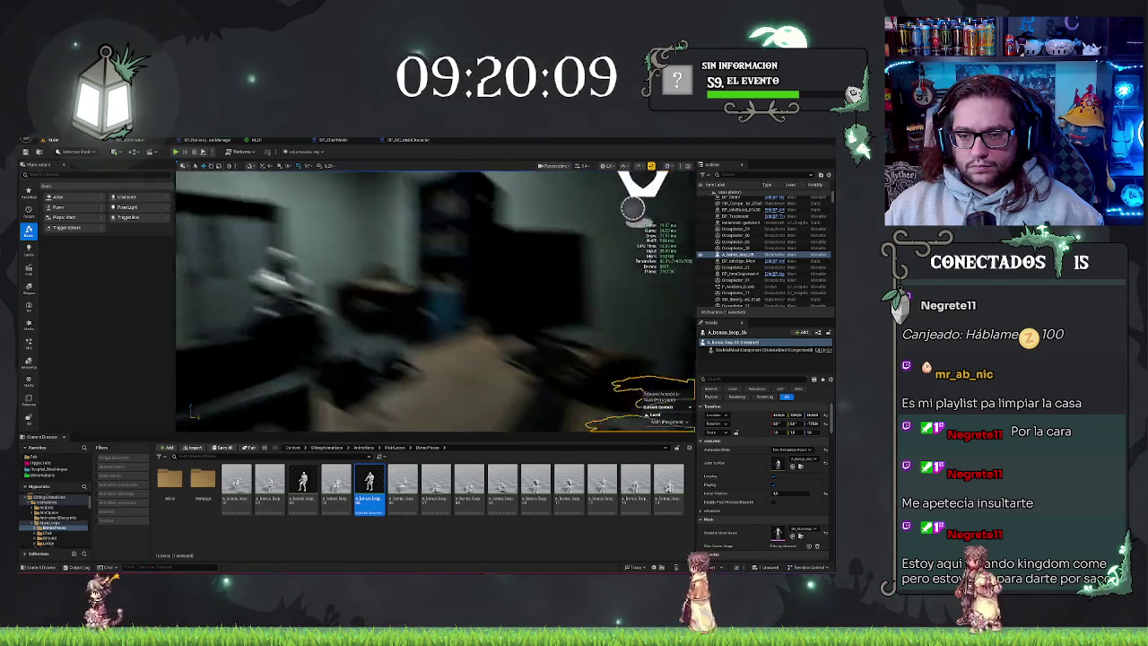
pyautogui.scroll(5, 436, 301)
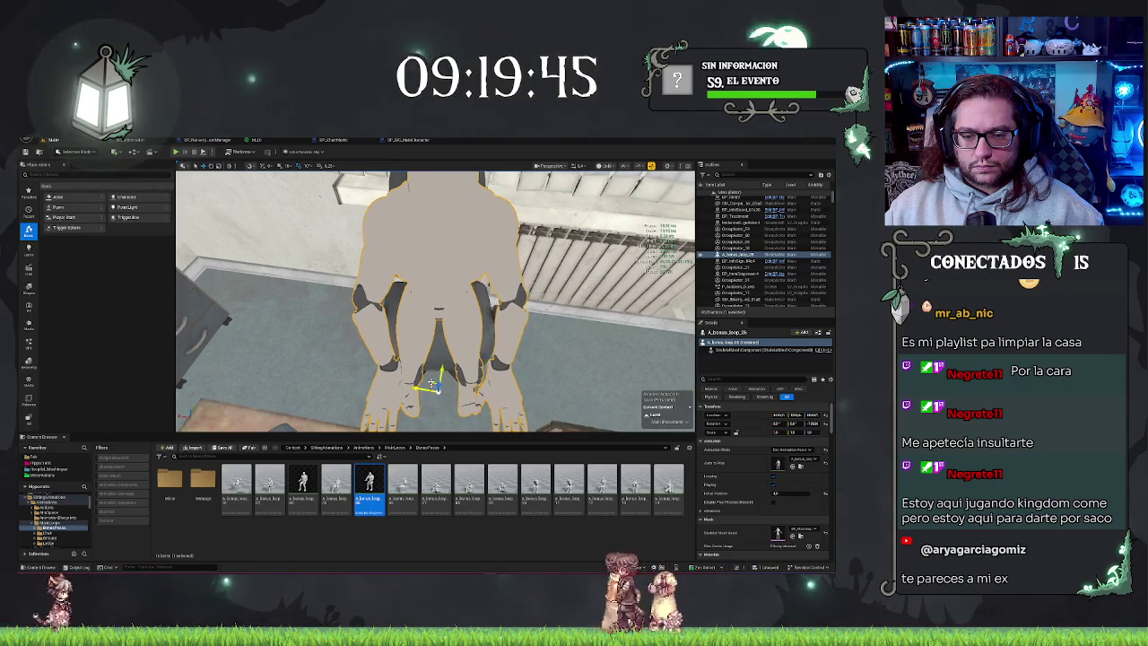
pyautogui.moveTo(494, 290); pyautogui.dragTo(494, 290)
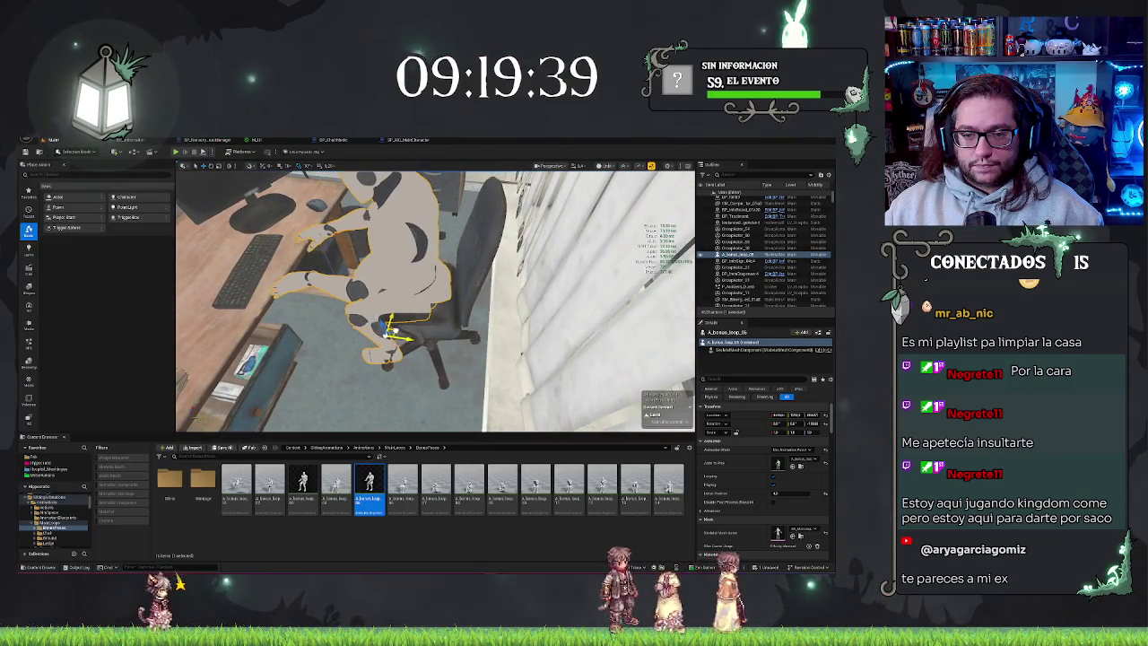
pyautogui.click(475, 284)
pyautogui.moveTo(474, 284); pyautogui.dragTo(474, 283)
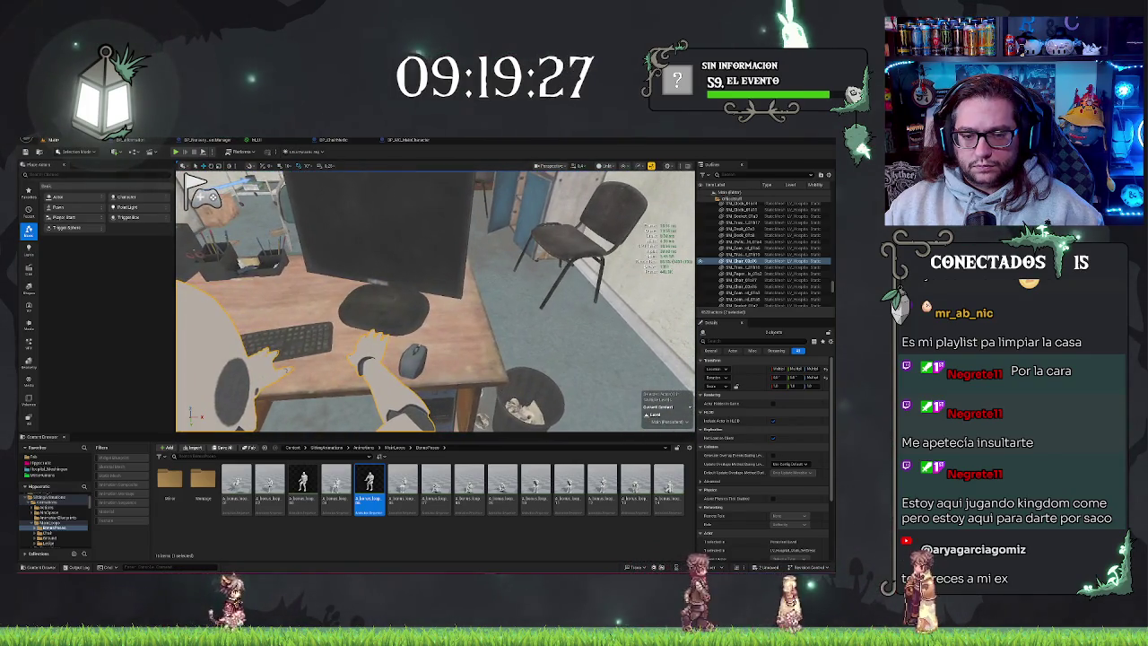
pyautogui.click(475, 296)
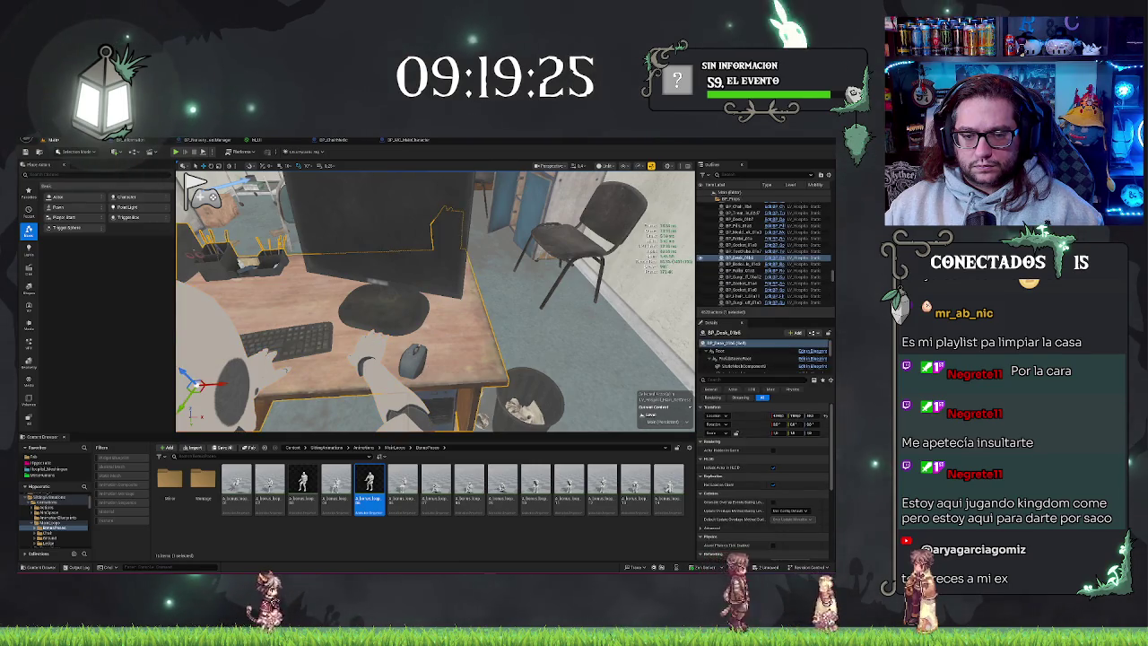
# Select the desk's computer mouse component and rotate it under the mannequin's right hand.
pyautogui.scroll(-5, 742, 350)
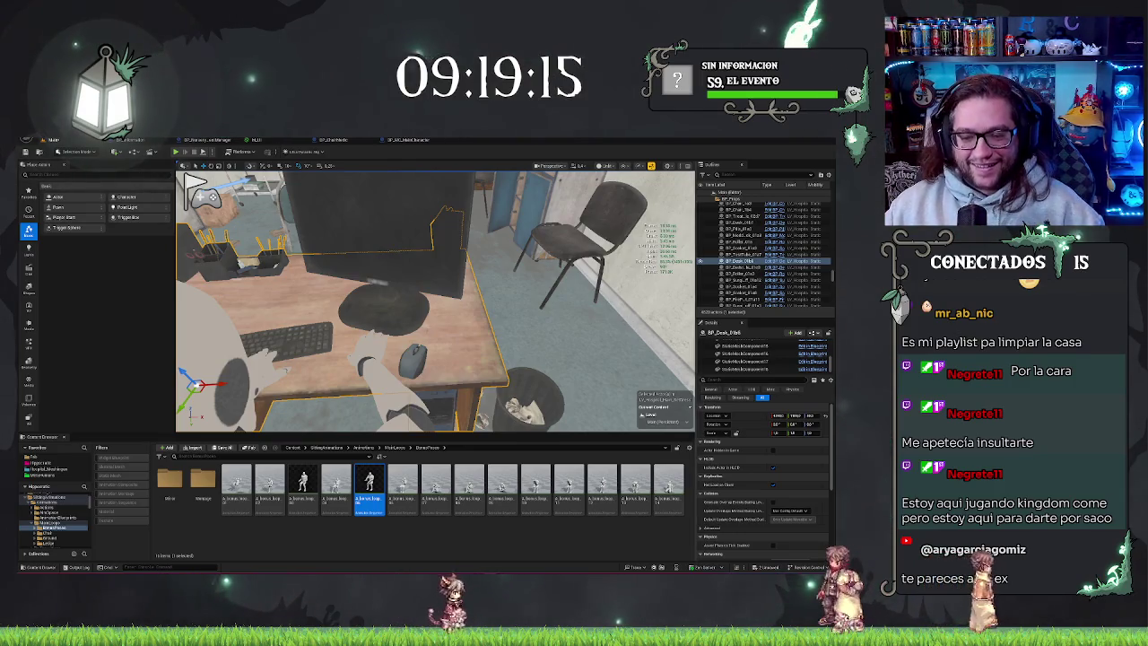
pyautogui.click(393, 316)
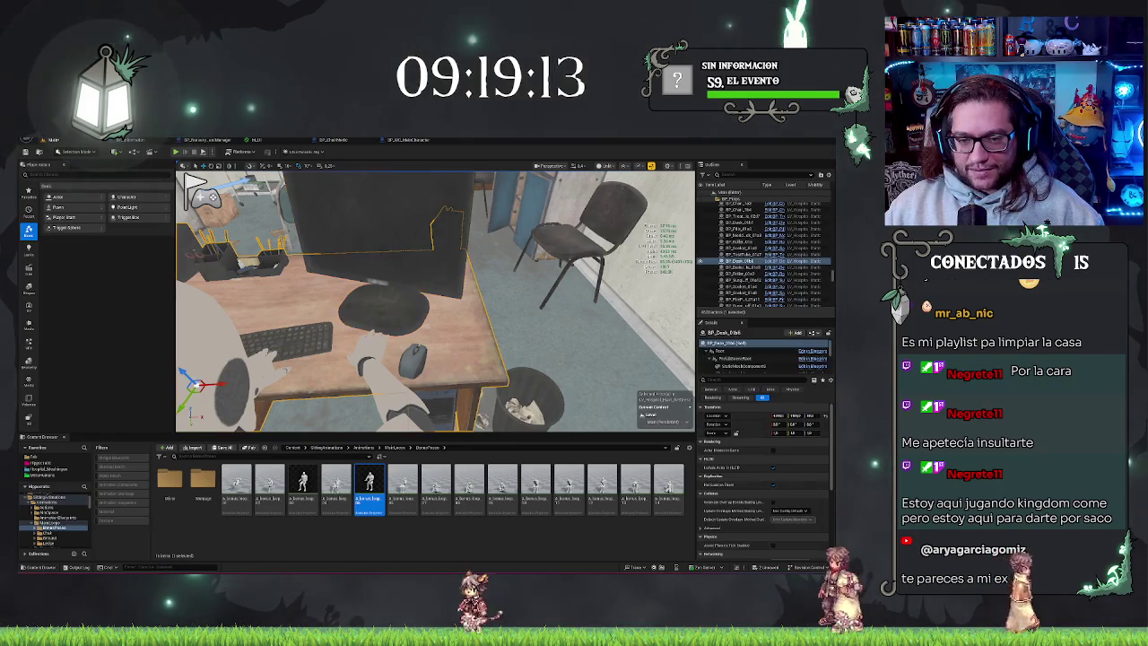
pyautogui.click(752, 363)
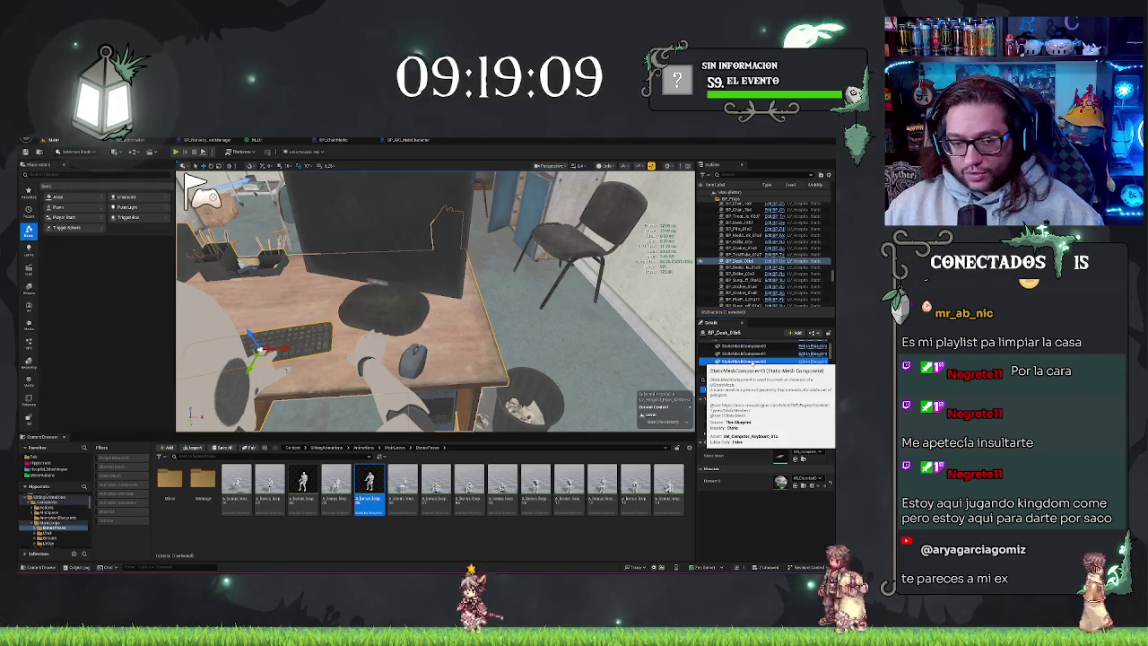
pyautogui.click(751, 365)
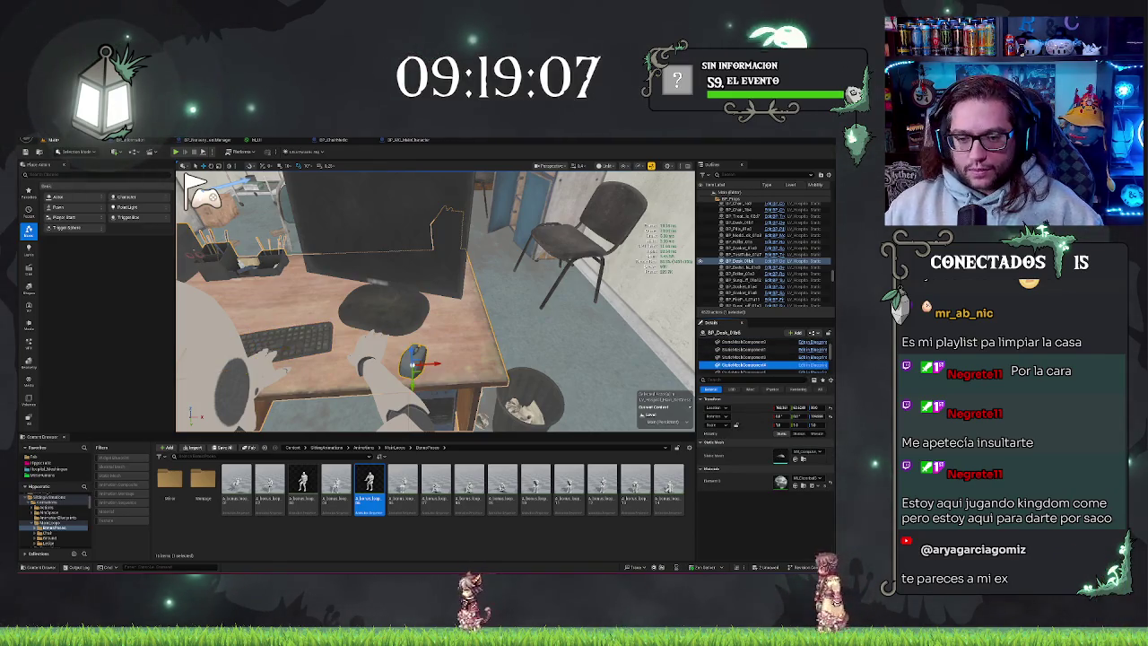
pyautogui.moveTo(444, 377)
pyautogui.mouseDown()
pyautogui.moveTo(447, 357)
pyautogui.moveTo(385, 352)
pyautogui.mouseUp()
pyautogui.scroll(5, 386, 353)
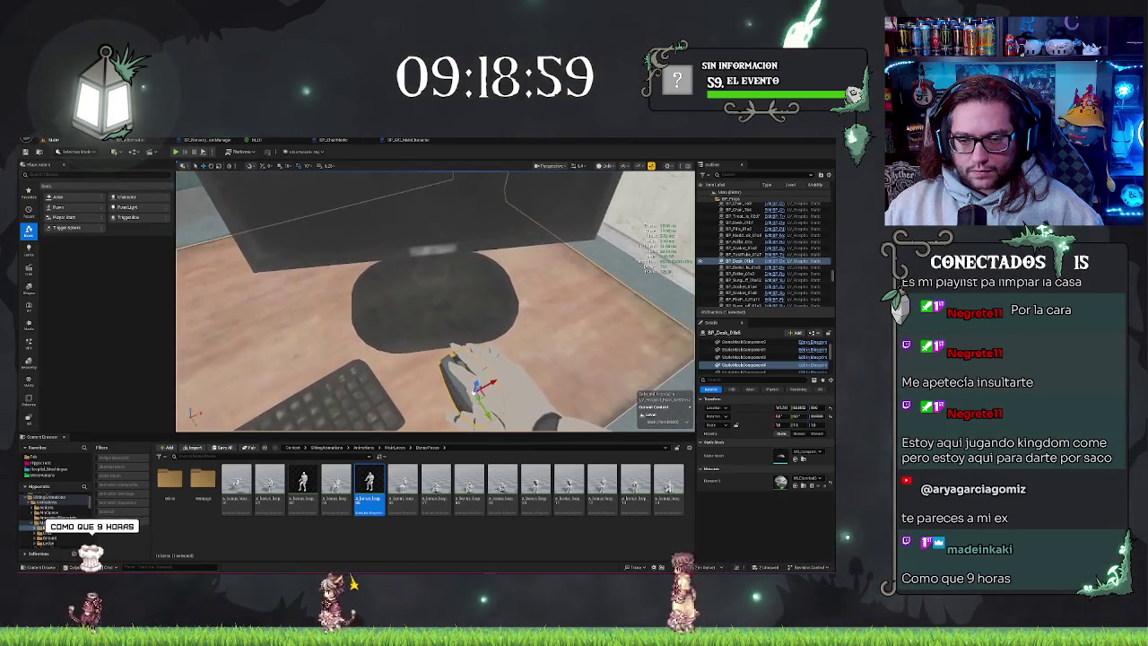
# Check the seated mannequin's hands on the keyboard and save the office map.
pyautogui.press('Escape')
pyautogui.moveTo(518, 338)
pyautogui.mouseDown()
pyautogui.moveTo(350, 363)
pyautogui.moveTo(376, 358)
pyautogui.mouseUp()
pyautogui.click(439, 296)
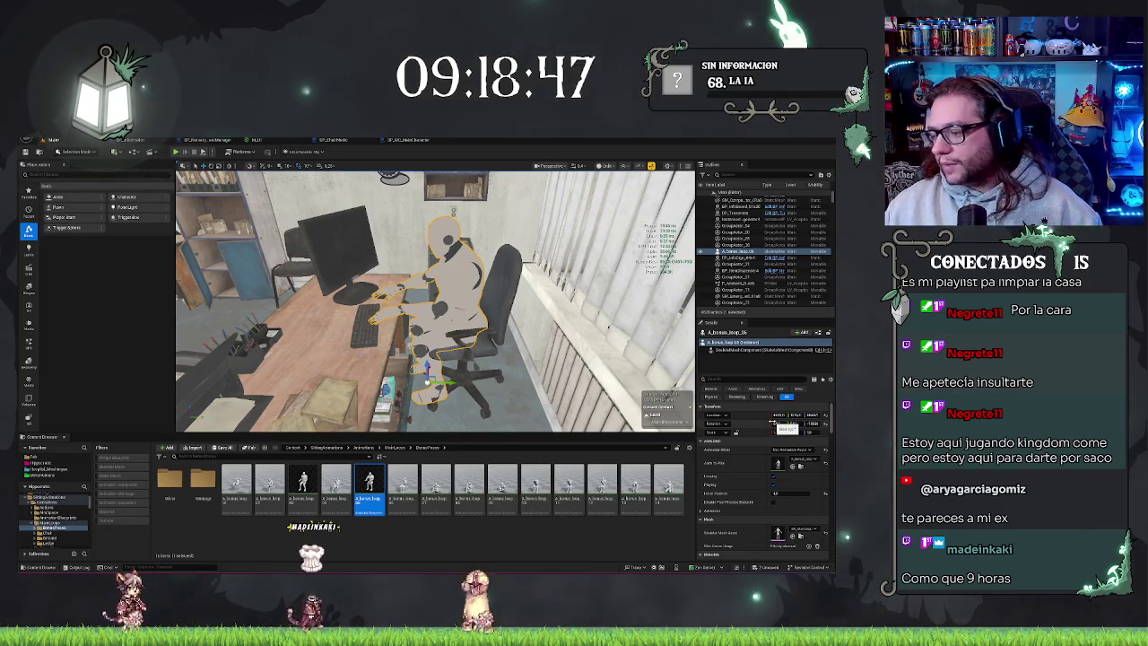
pyautogui.moveTo(435, 301)
pyautogui.mouseDown()
pyautogui.moveTo(422, 287)
pyautogui.moveTo(408, 300)
pyautogui.moveTo(423, 278)
pyautogui.moveTo(414, 296)
pyautogui.moveTo(426, 296)
pyautogui.moveTo(403, 314)
pyautogui.mouseUp()
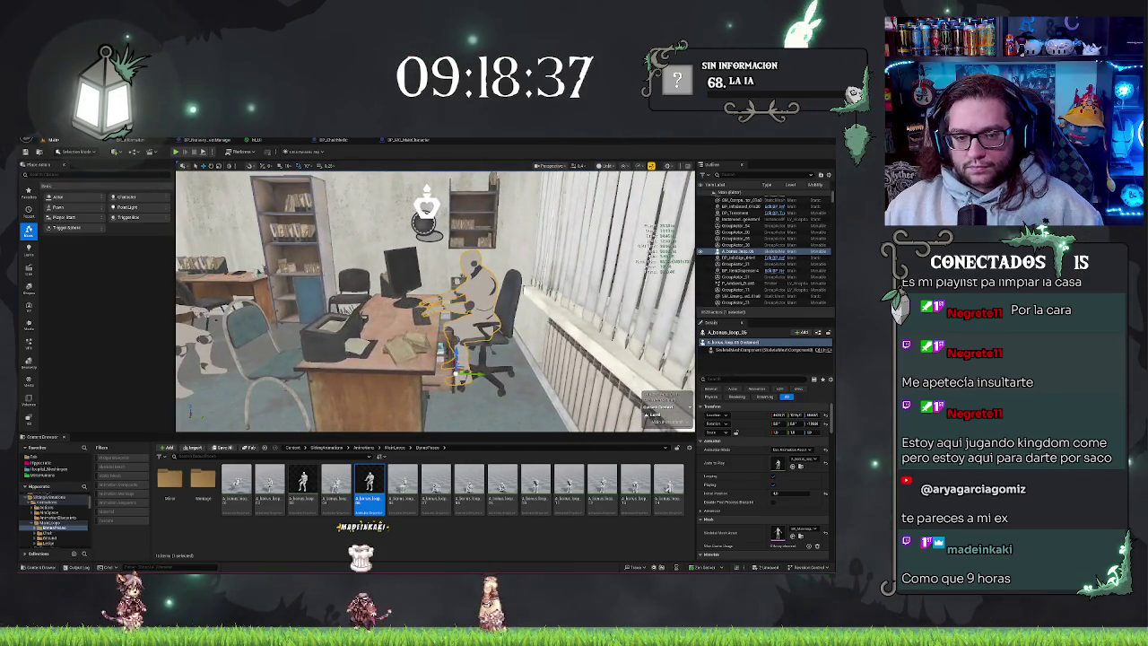
pyautogui.hotkey('ctrl', 's')
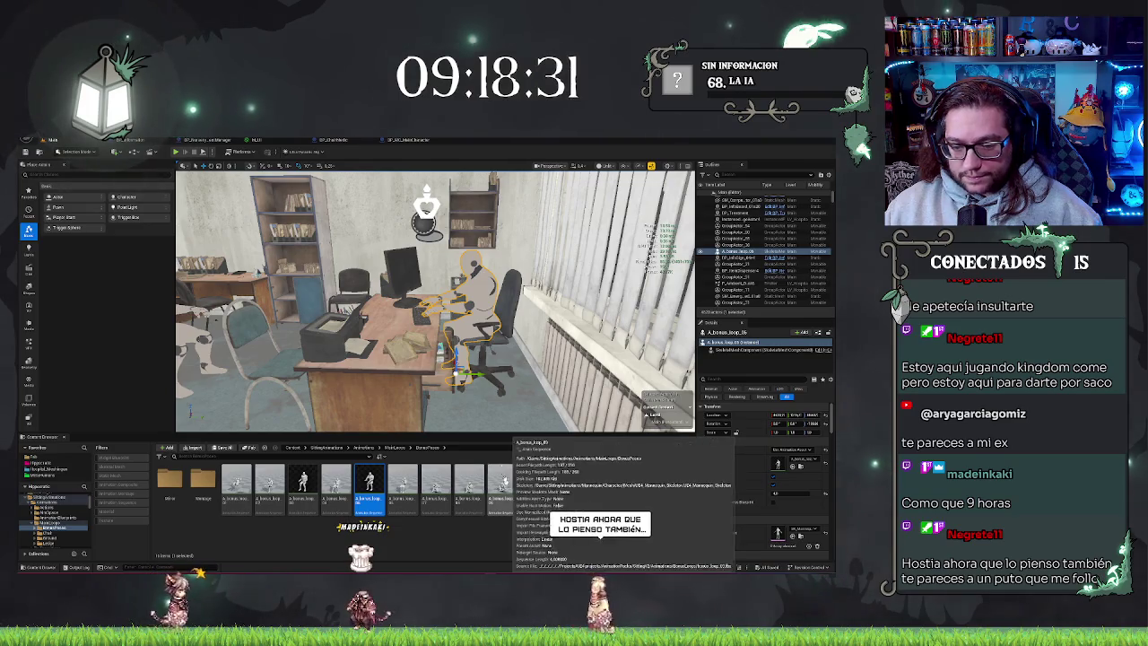
# Delete the extra mannequin from the level and start a Play In Editor test.
pyautogui.scroll(-3, 435, 301)
pyautogui.moveTo(435, 301); pyautogui.dragTo(367, 303)
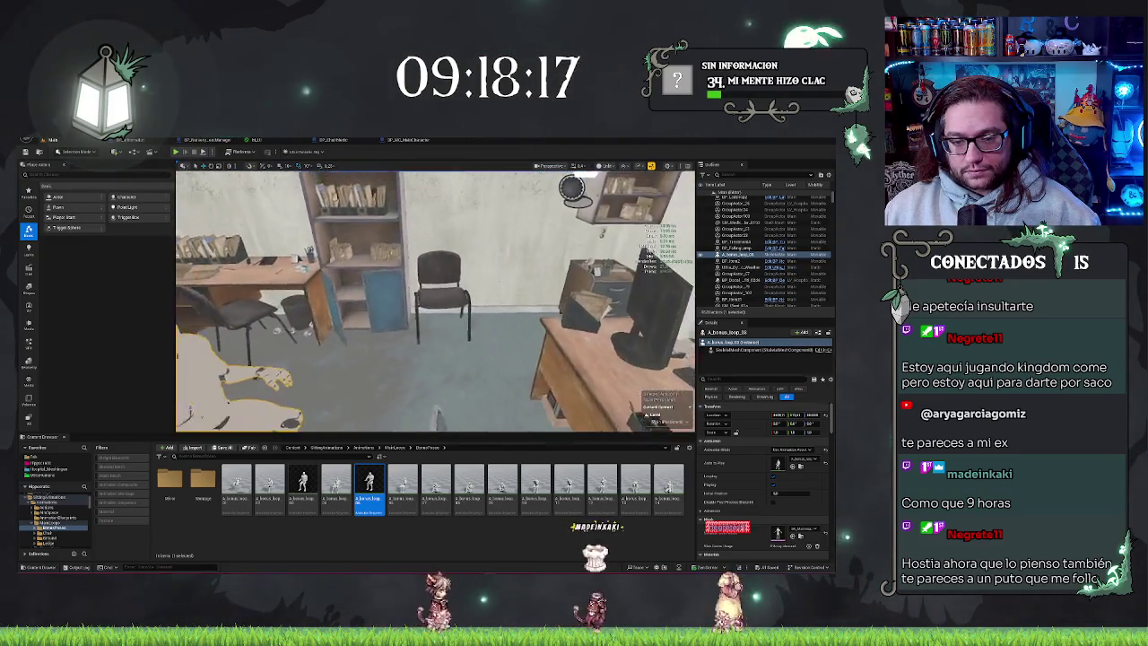
pyautogui.press('Delete')
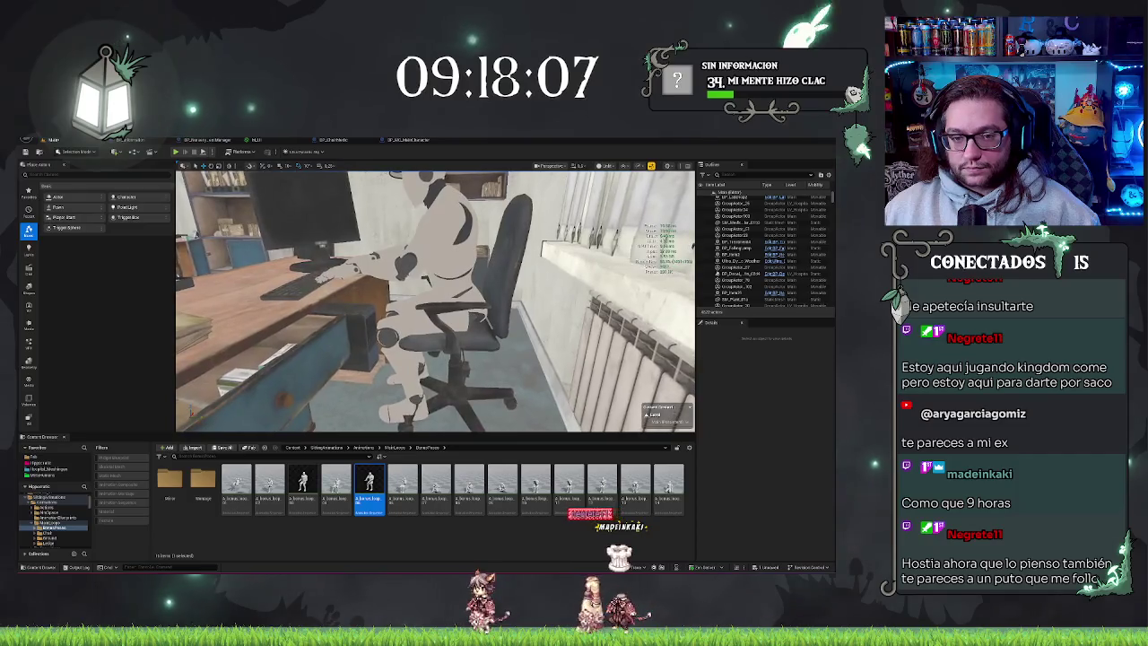
pyautogui.click(430, 295)
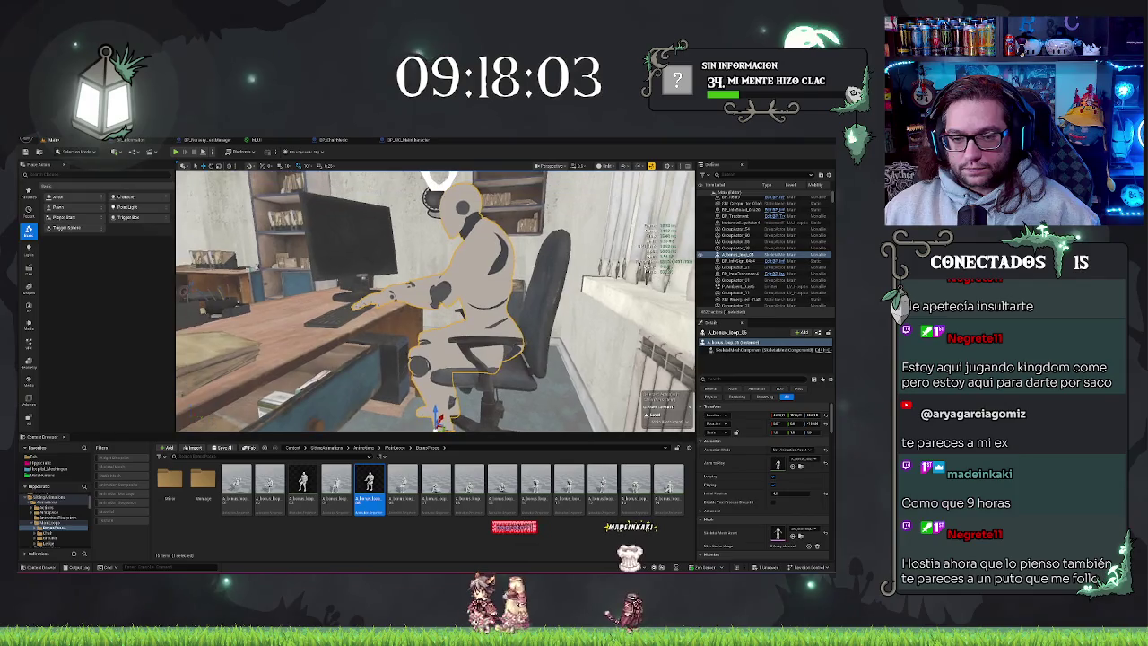
pyautogui.press('Escape')
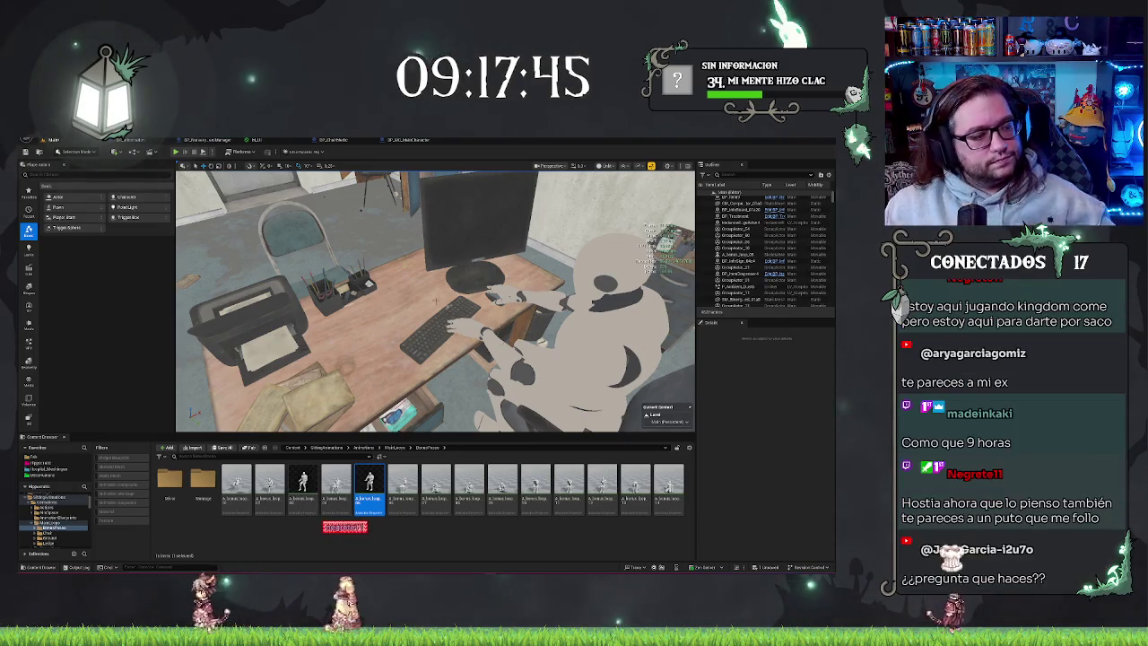
pyautogui.press('1')
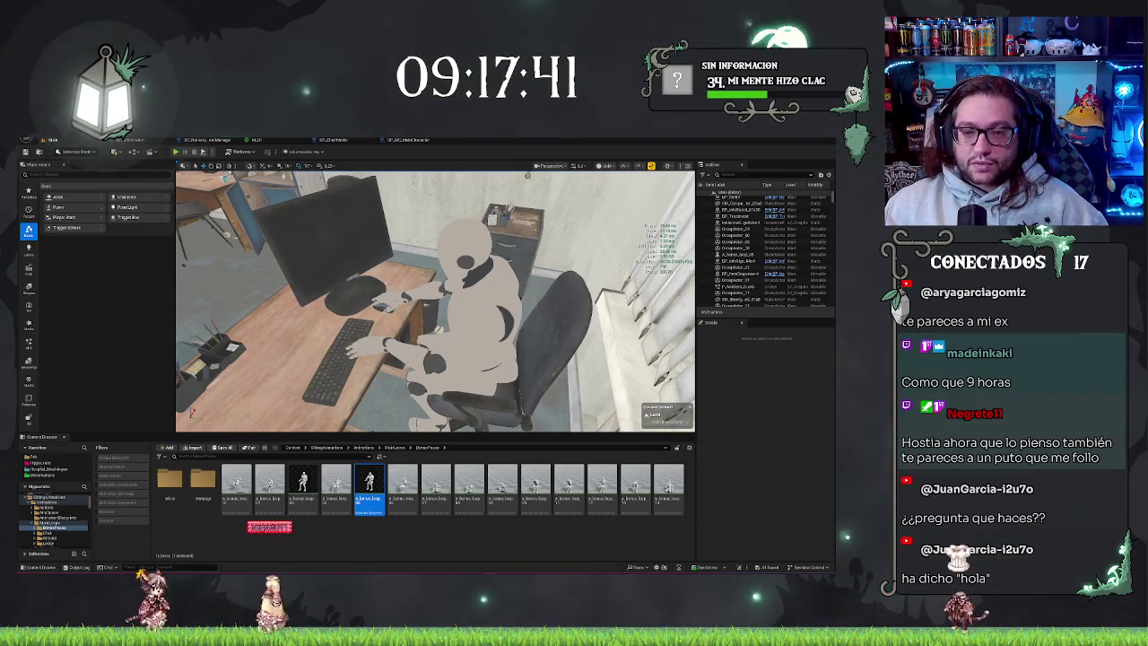
pyautogui.press('2')
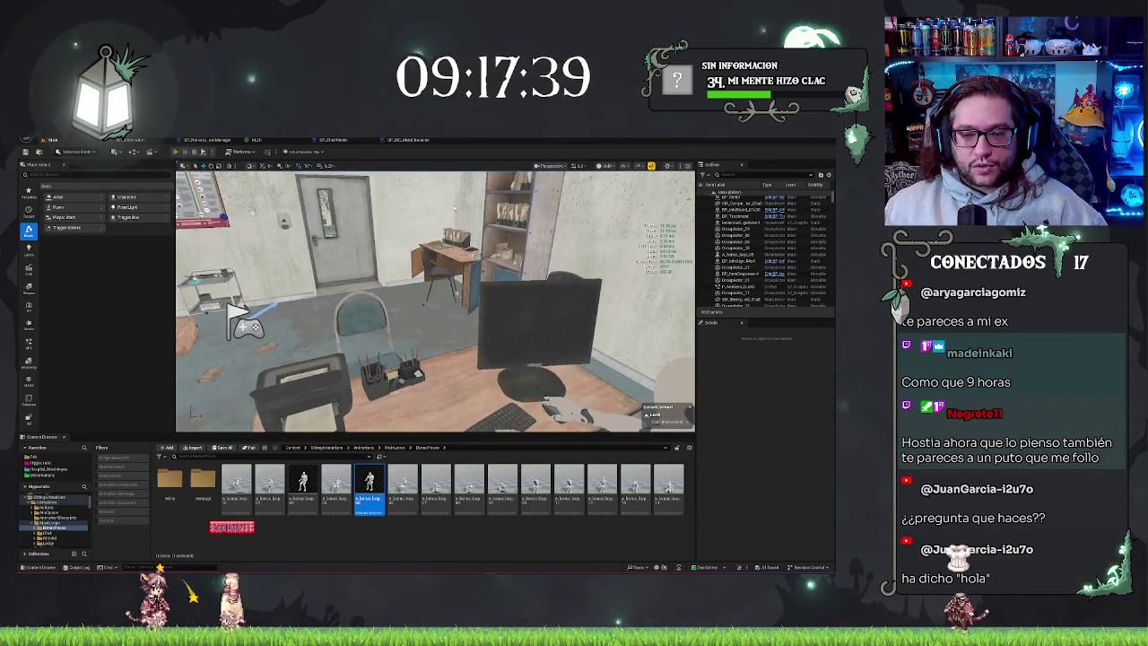
pyautogui.hotkey('alt', 'p')
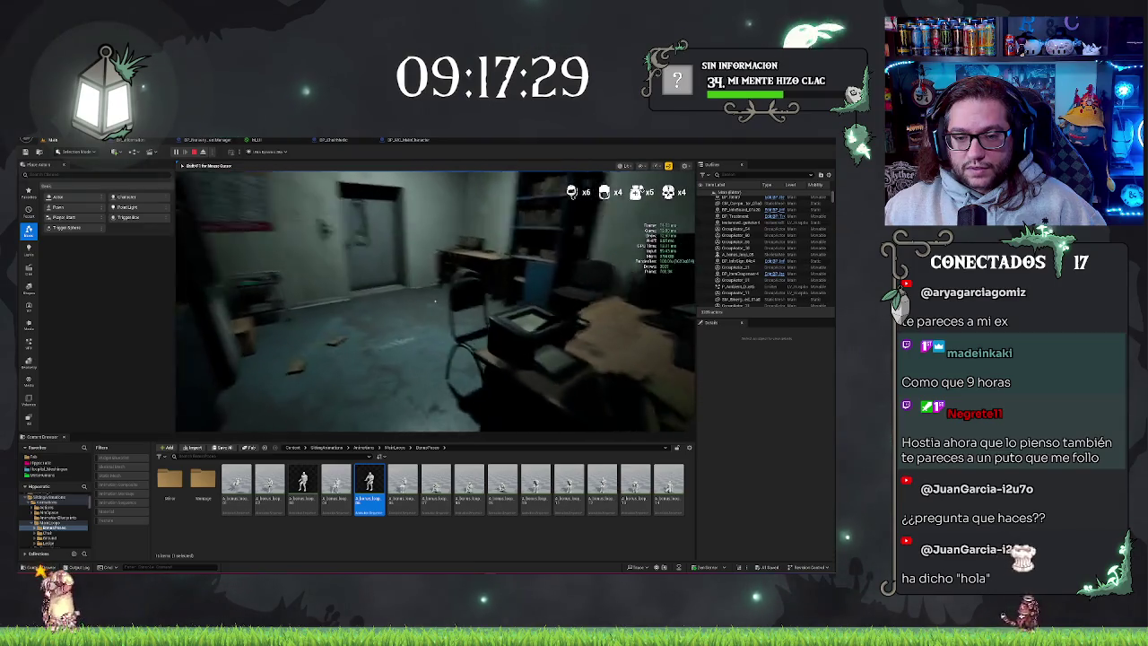
# Stop the test, select the mannequin by the printer and briefly test-play again.
pyautogui.press('Escape')
pyautogui.press('Right')
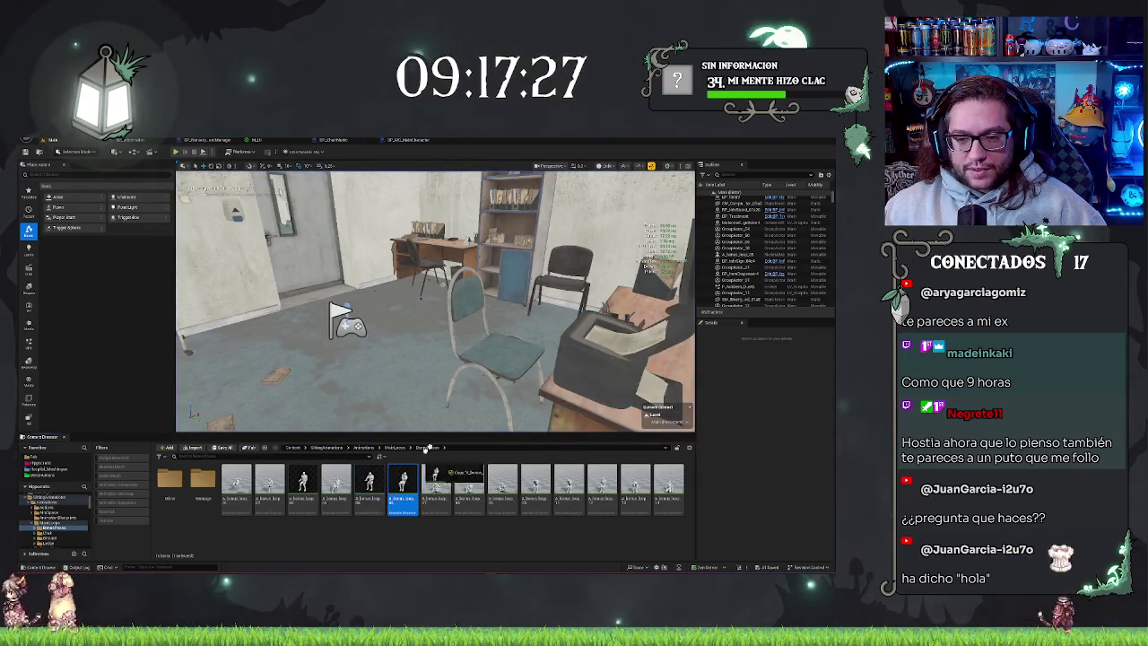
pyautogui.click(515, 401)
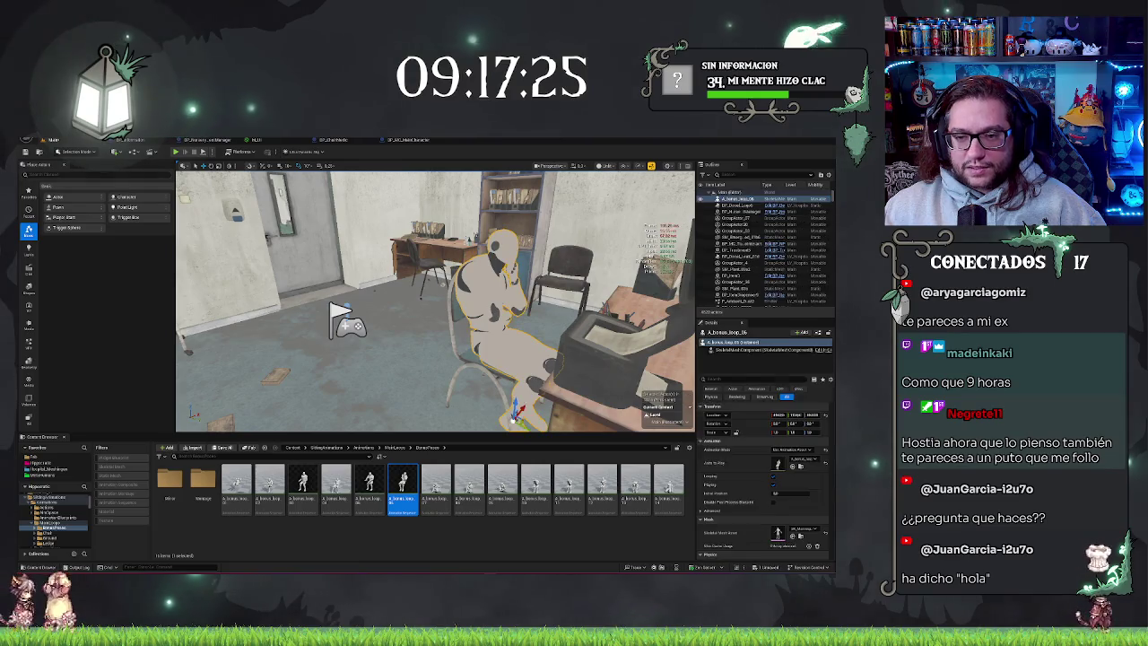
pyautogui.press('f')
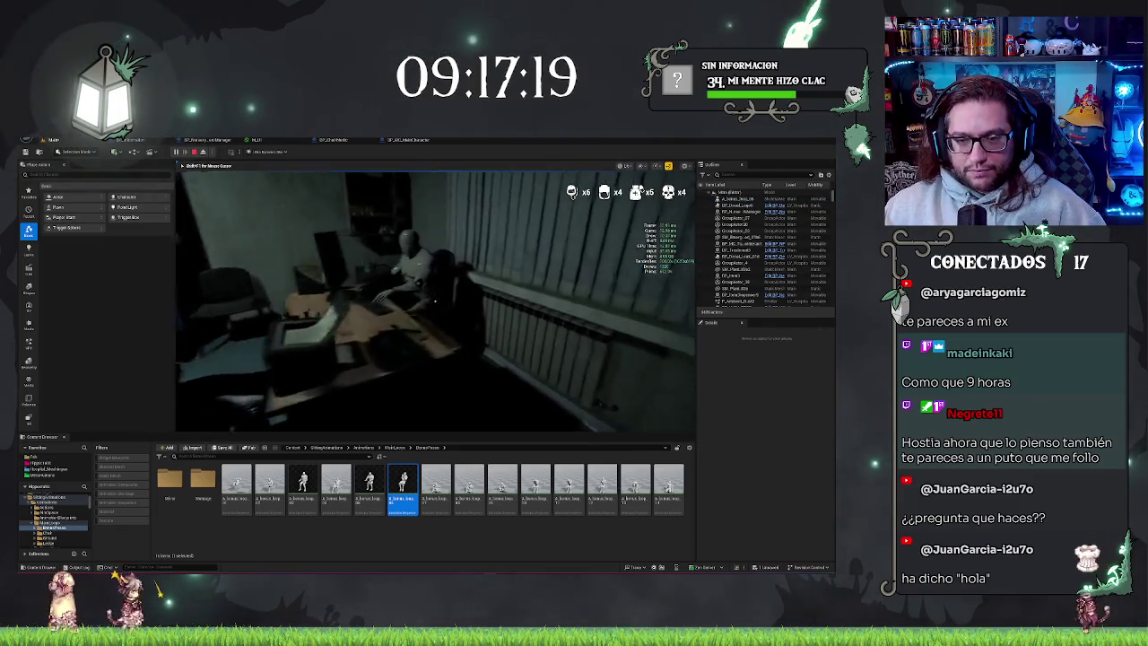
pyautogui.press('Escape')
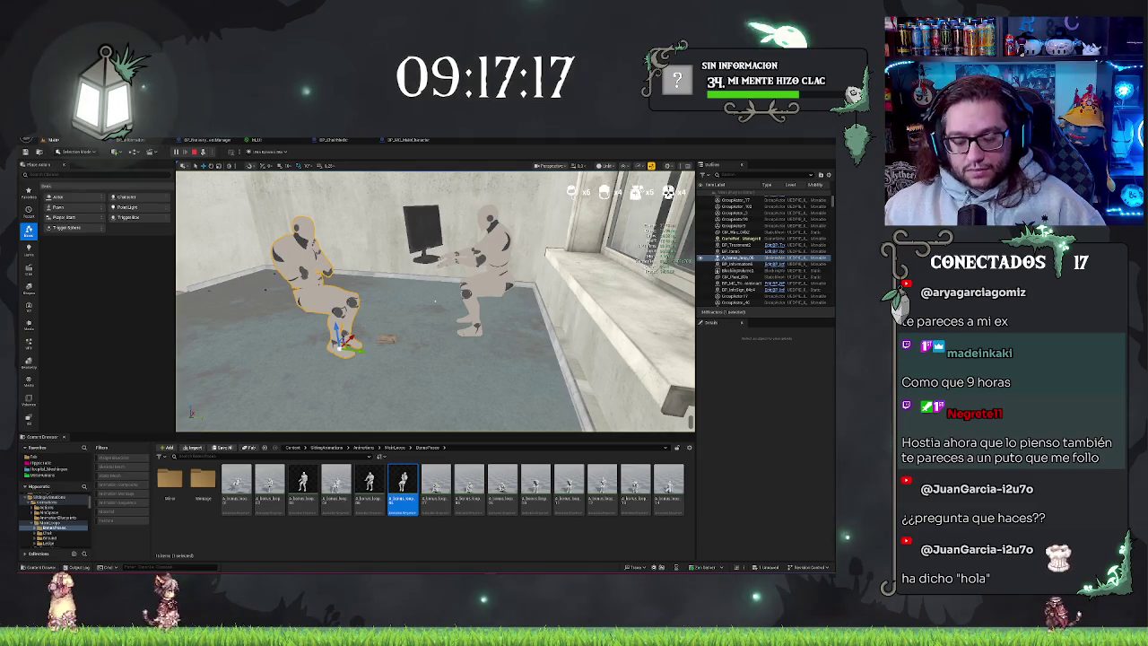
pyautogui.press('s')
# Walk through the office in player view past the typing mannequins and trigger a character dialogue.
pyautogui.press('F8')
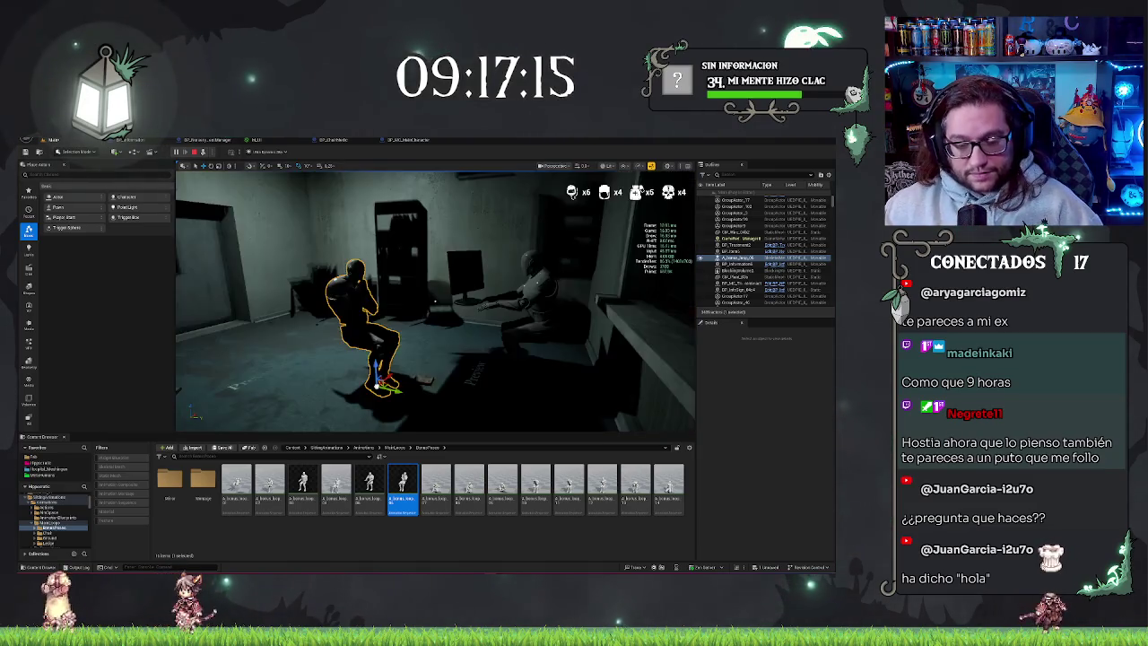
pyautogui.press('w')
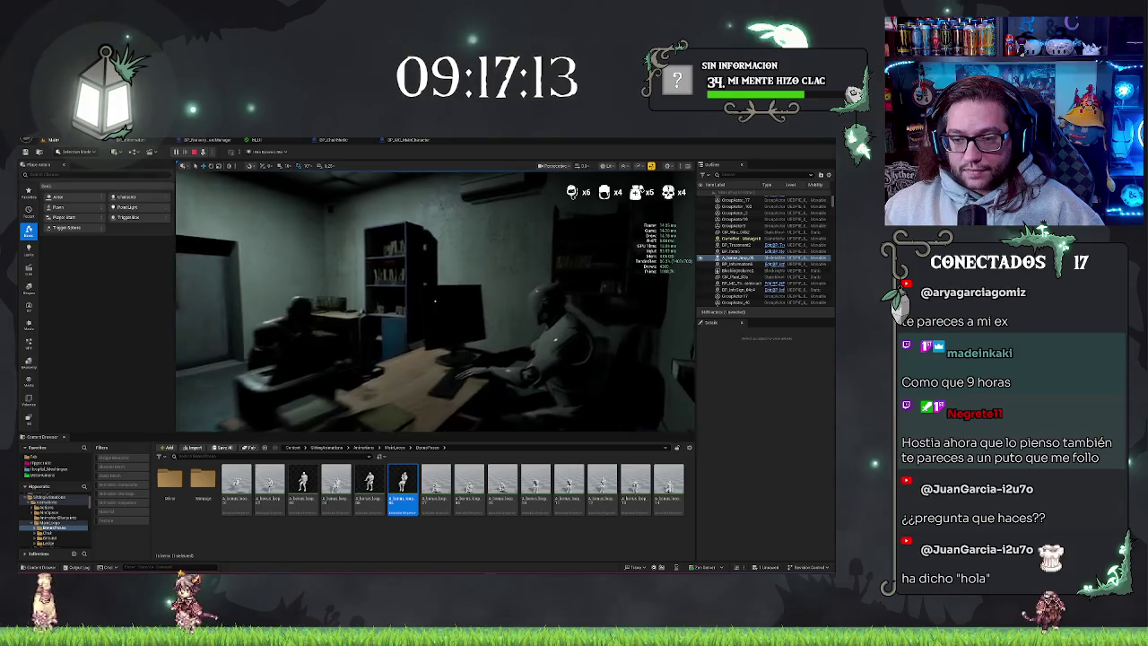
pyautogui.press('w')
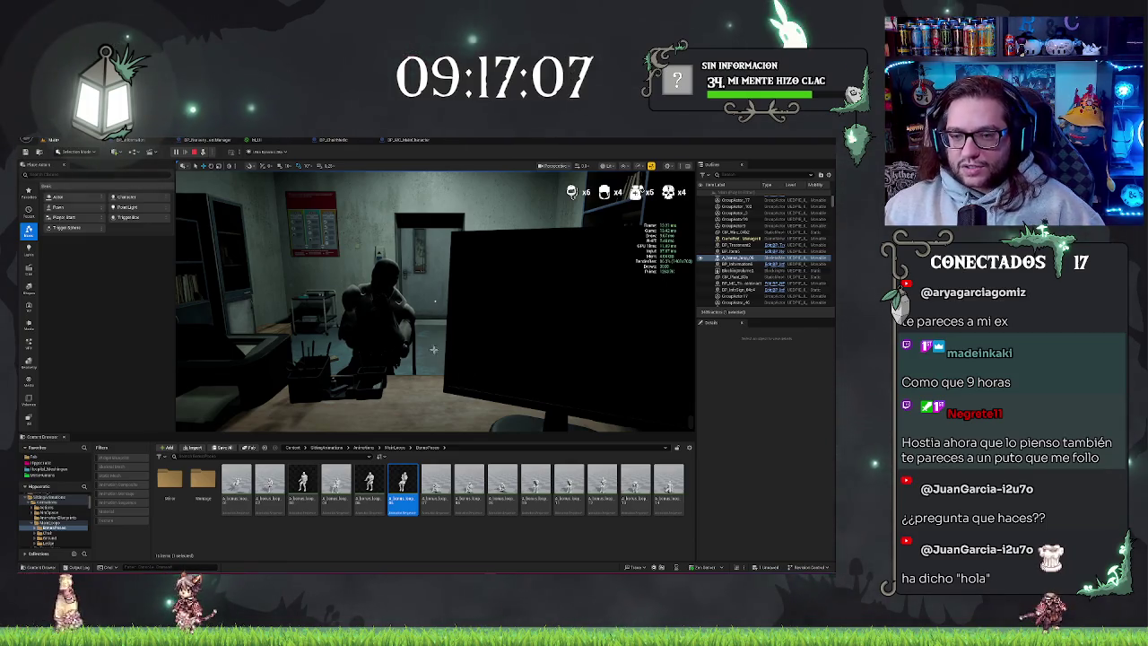
pyautogui.press('w')
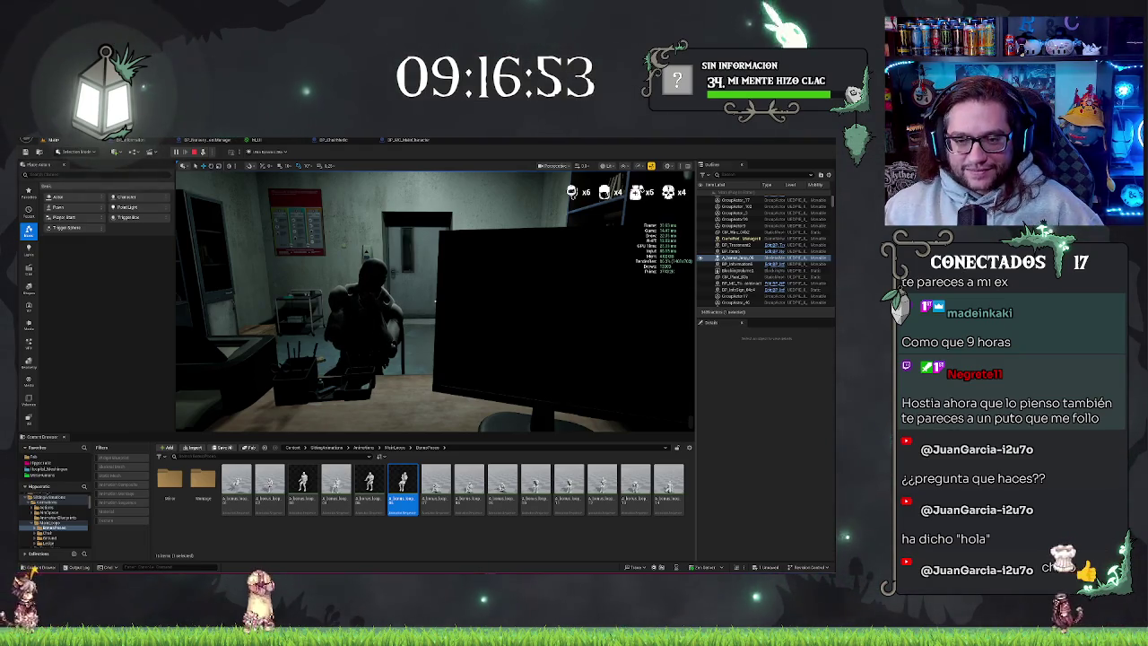
pyautogui.click(435, 301)
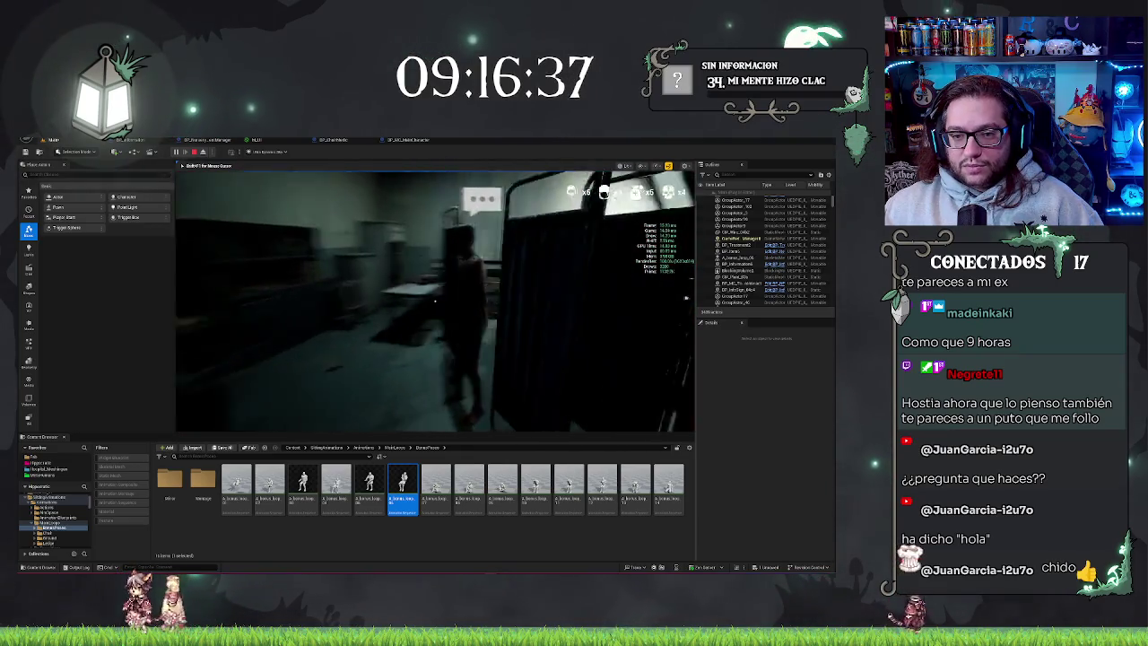
pyautogui.press('e')
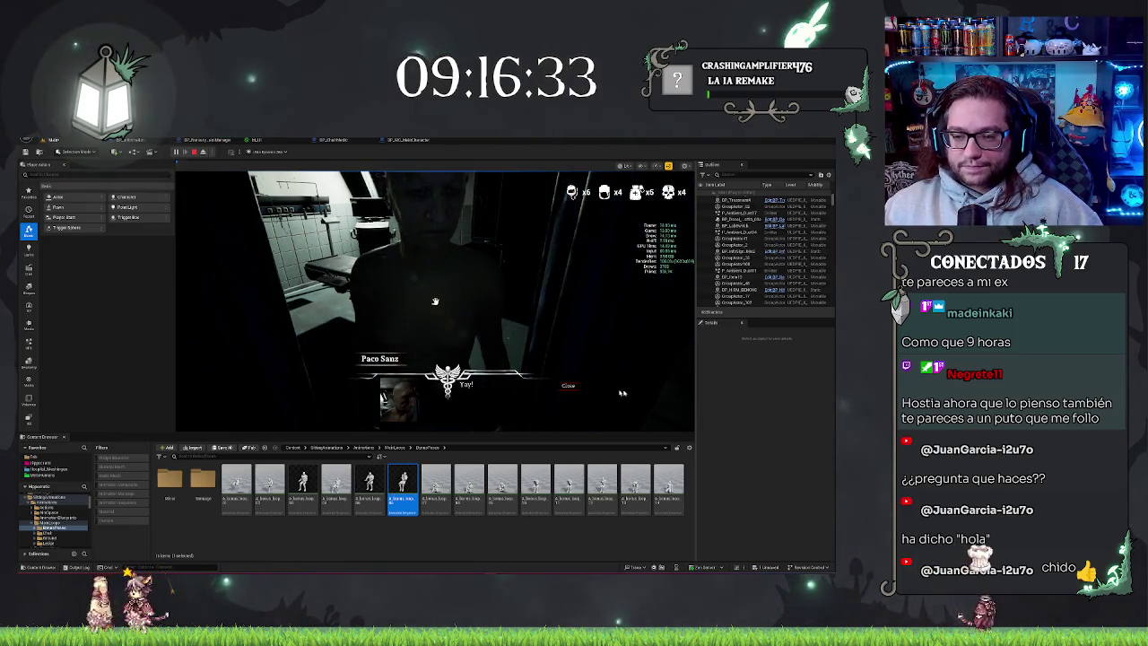
# Close the dialogue, suture the abdominal wound closed, then stop the playtest.
pyautogui.click(568, 386)
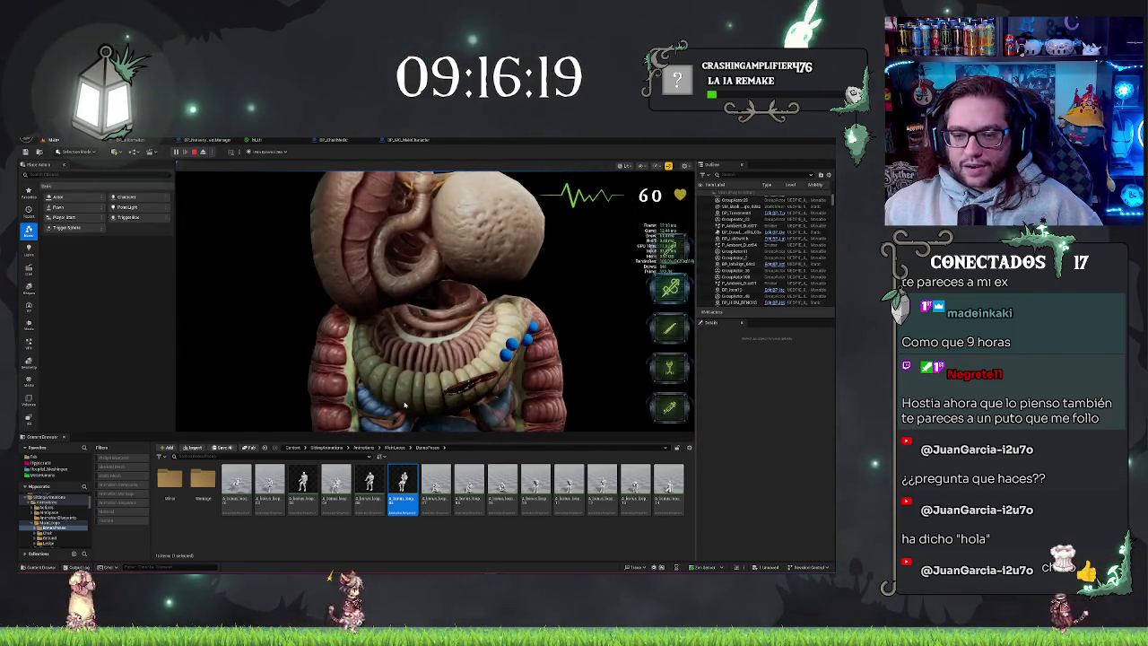
pyautogui.click(457, 406)
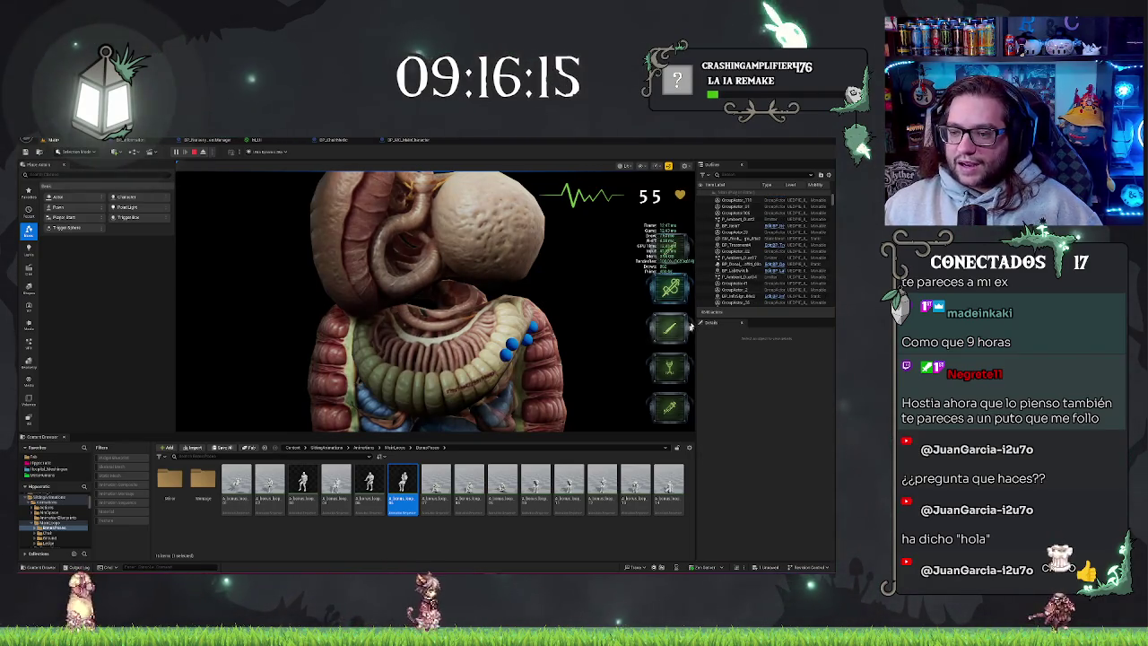
pyautogui.click(521, 358)
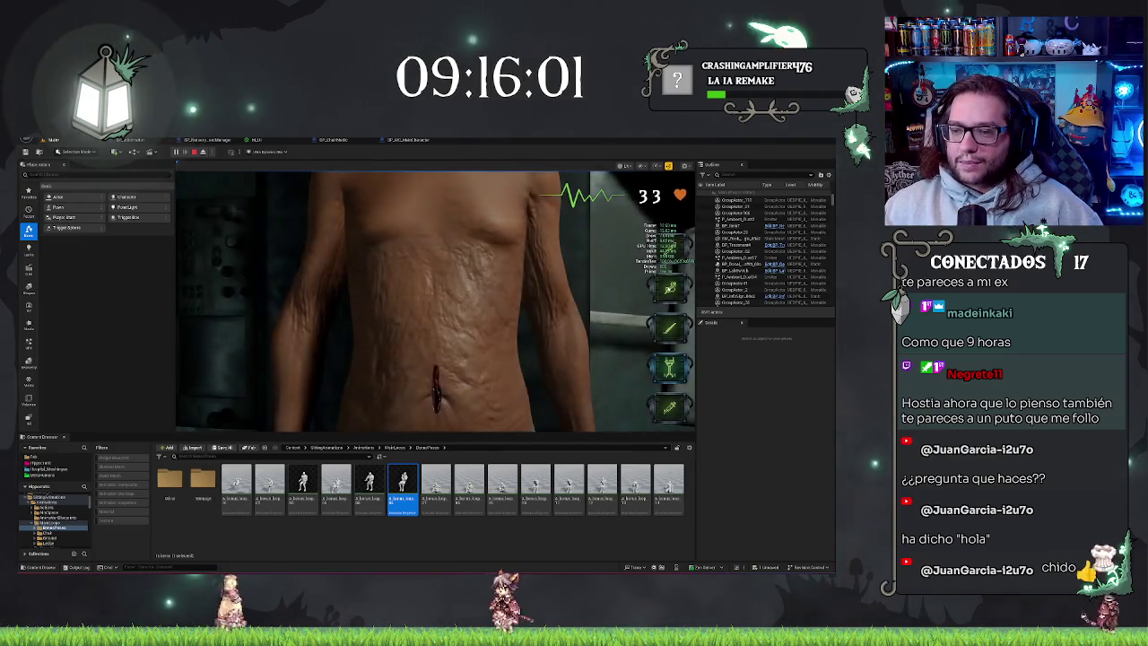
pyautogui.click(436, 411)
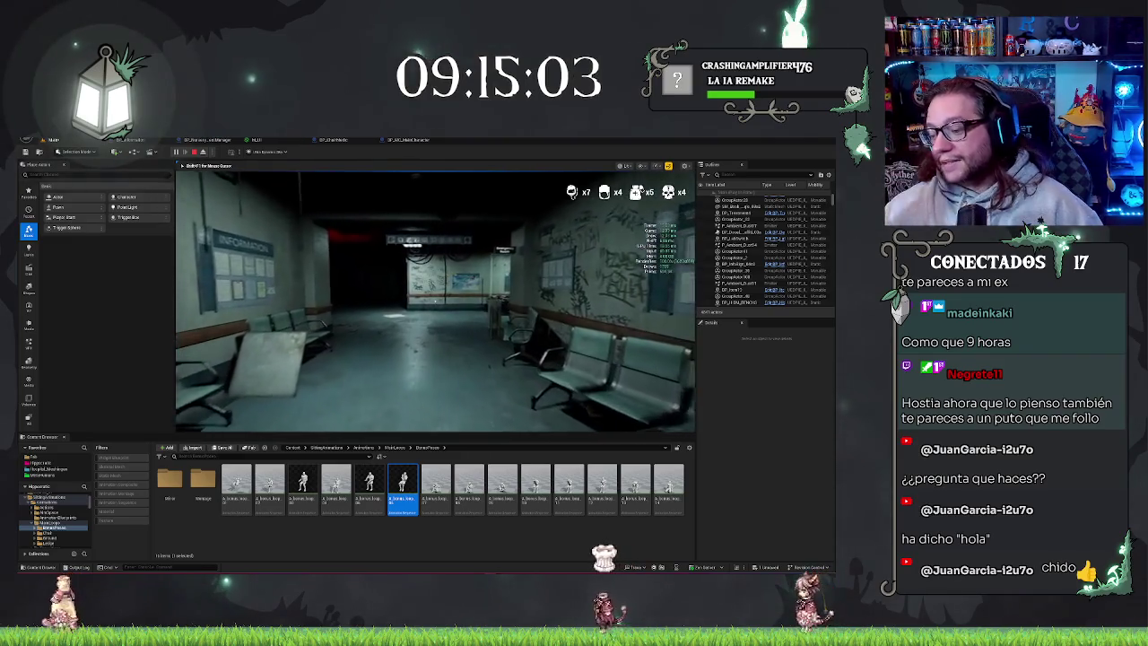
pyautogui.press('Escape')
# Frame the selected mannequin in the viewport and go up to the Animations folder.
pyautogui.press('f')
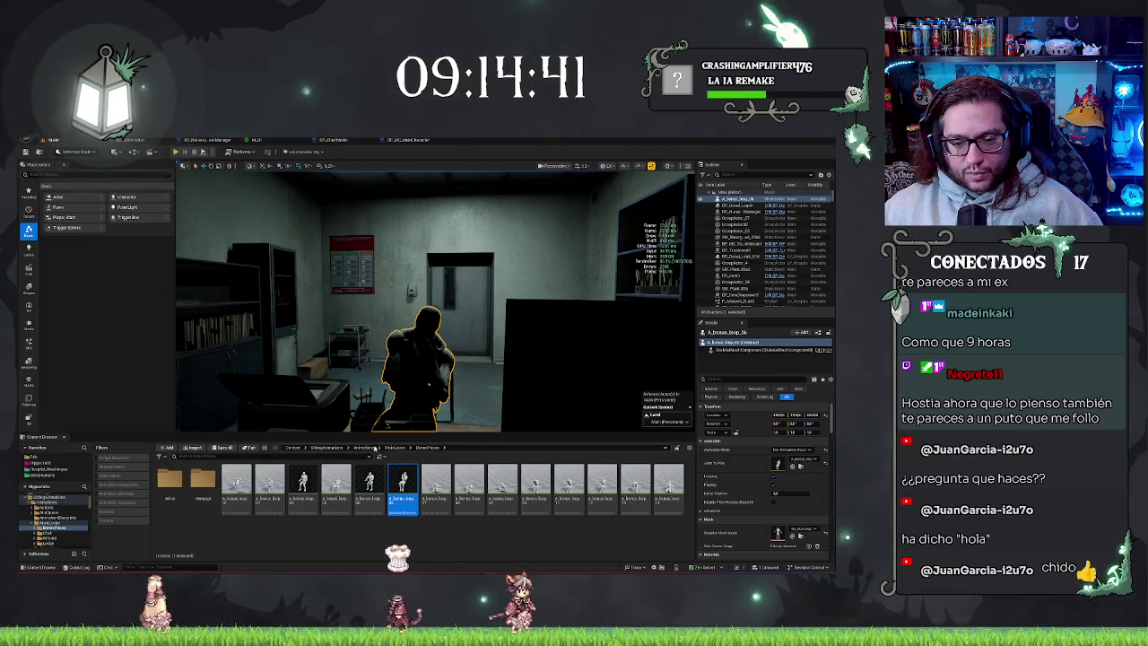
pyautogui.click(368, 447)
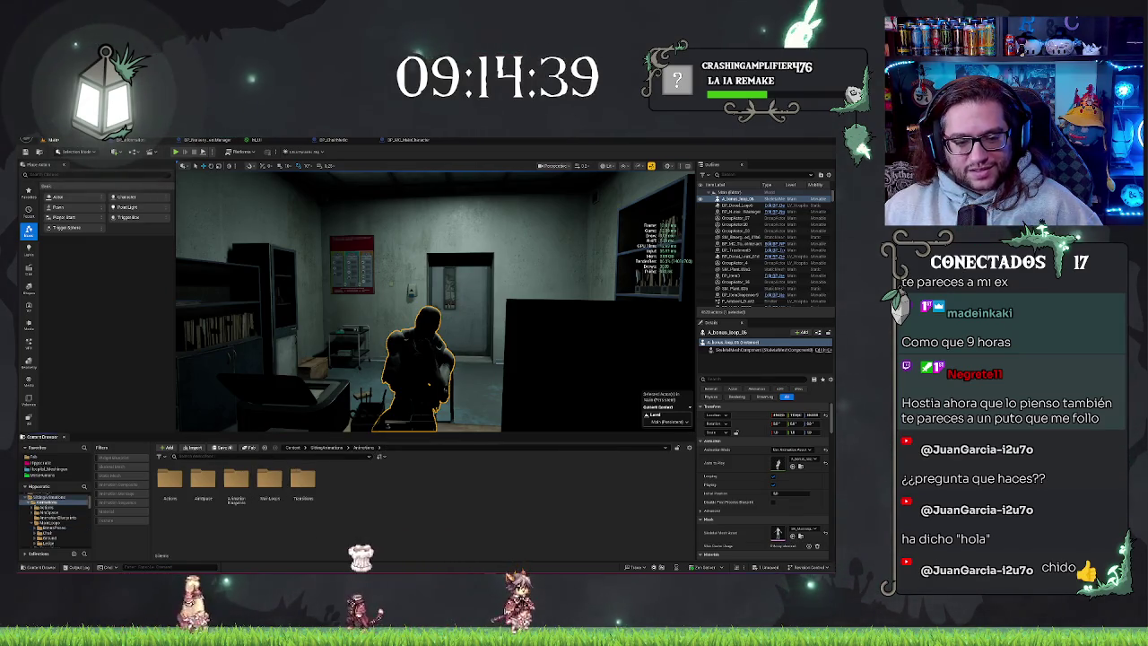
# Open AimSpace > Chair > Pose01 and scrub through the first sitting animation's preview.
pyautogui.doubleClick(202, 480)
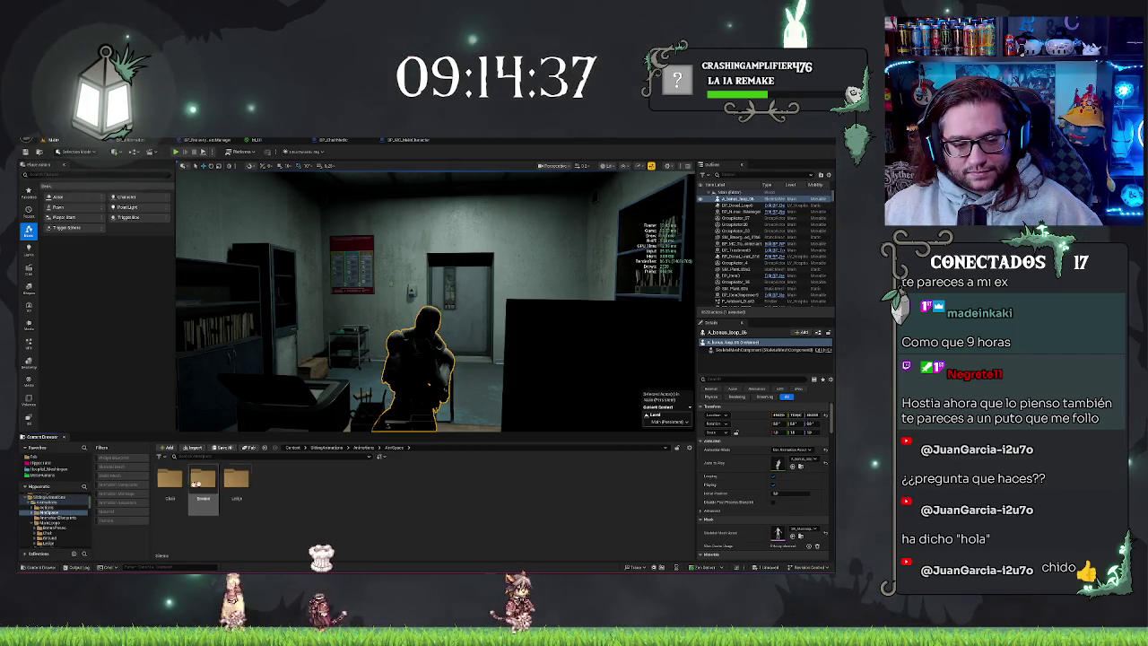
pyautogui.doubleClick(195, 483)
pyautogui.doubleClick(170, 480)
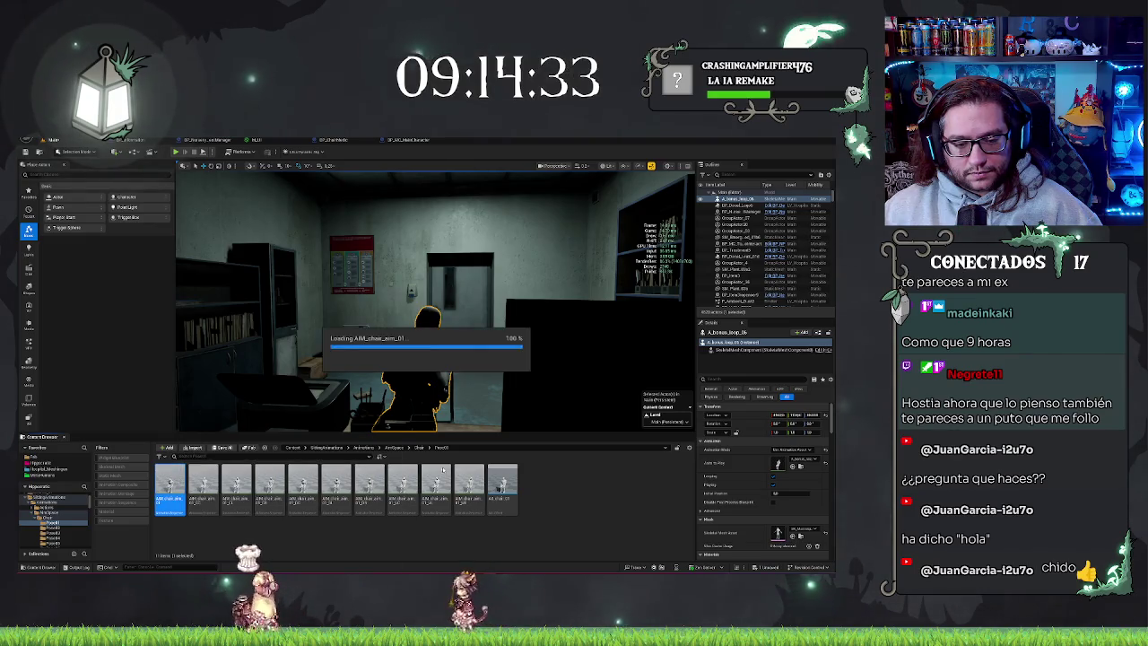
pyautogui.doubleClick(170, 486)
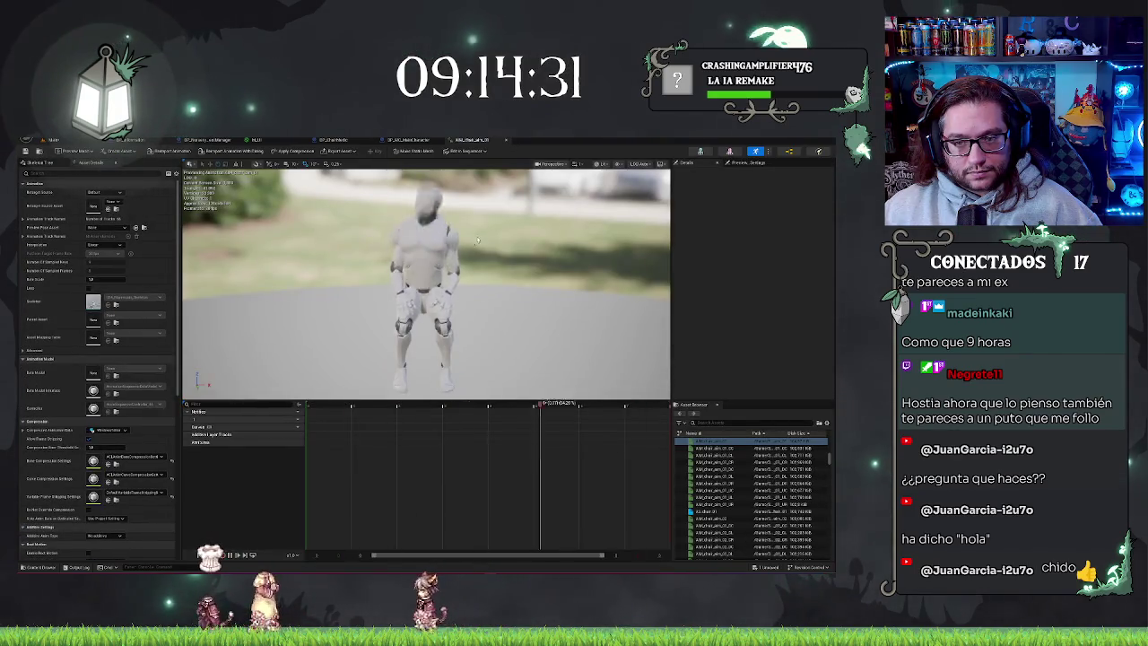
pyautogui.moveTo(402, 404)
pyautogui.mouseDown()
pyautogui.moveTo(328, 403)
pyautogui.moveTo(361, 404)
pyautogui.mouseUp()
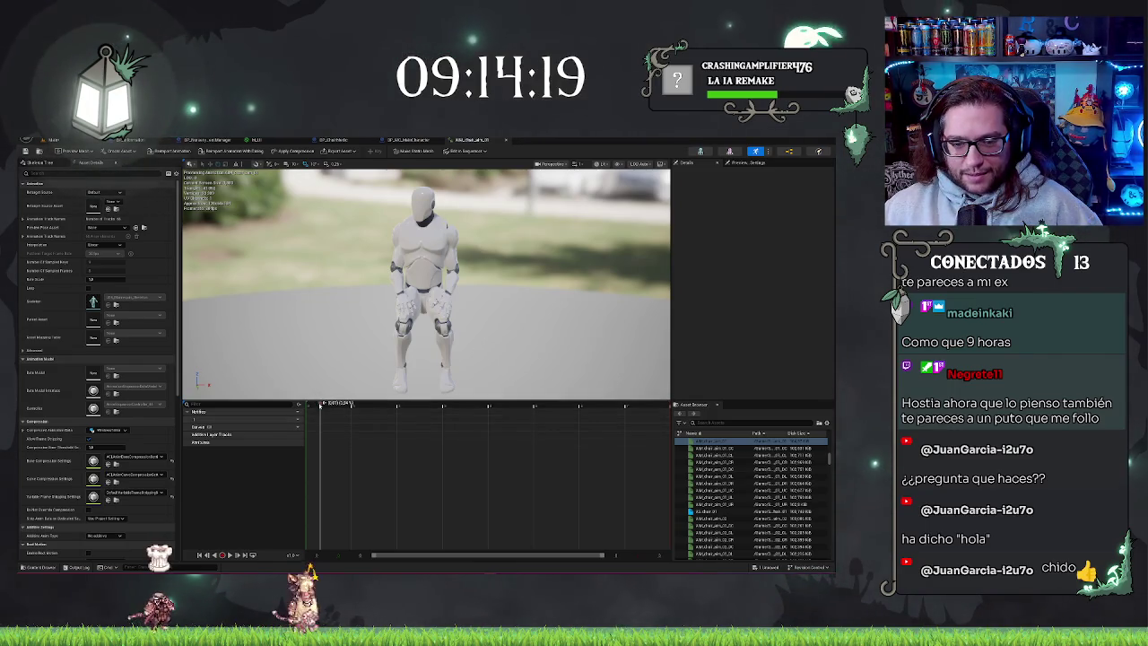
pyautogui.moveTo(470, 400)
pyautogui.mouseDown()
pyautogui.moveTo(668, 398)
pyautogui.moveTo(288, 403)
pyautogui.mouseUp()
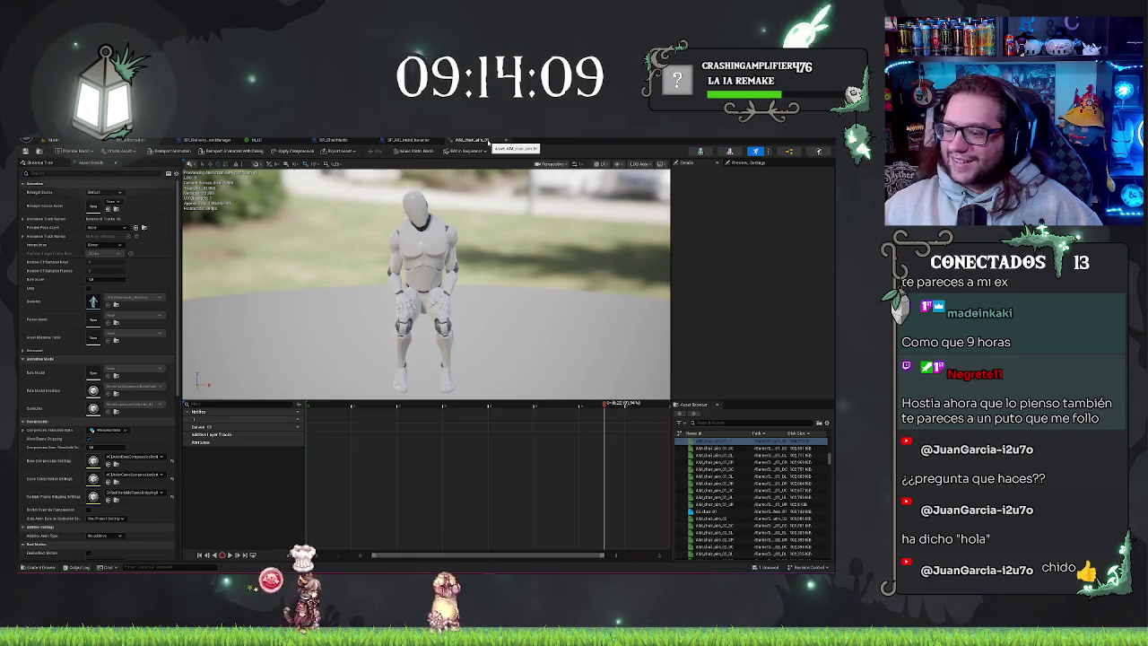
pyautogui.click(485, 141)
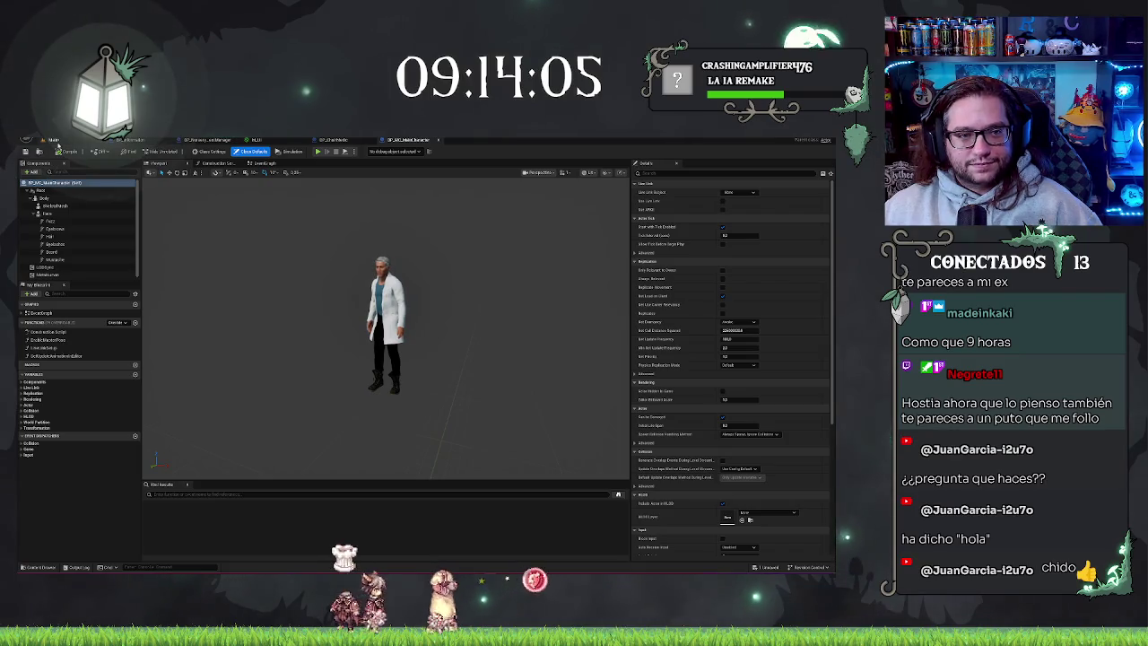
pyautogui.click(57, 142)
# Preview two more Pose01 animations, then go back up to the Chair pose folders.
pyautogui.click(335, 483)
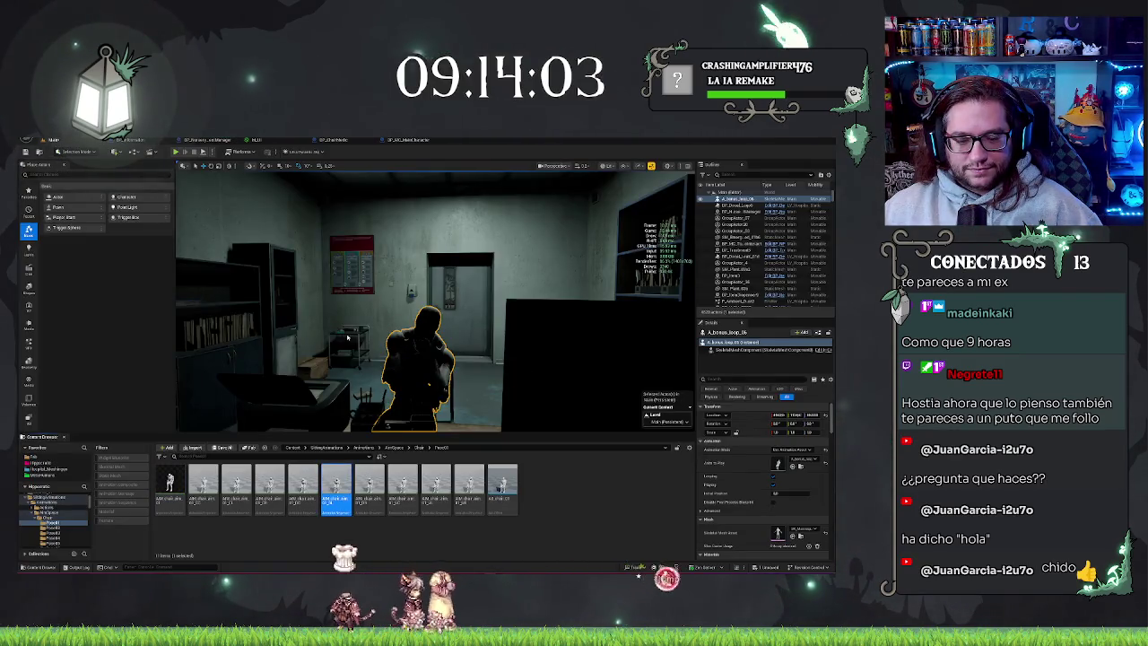
pyautogui.doubleClick(334, 482)
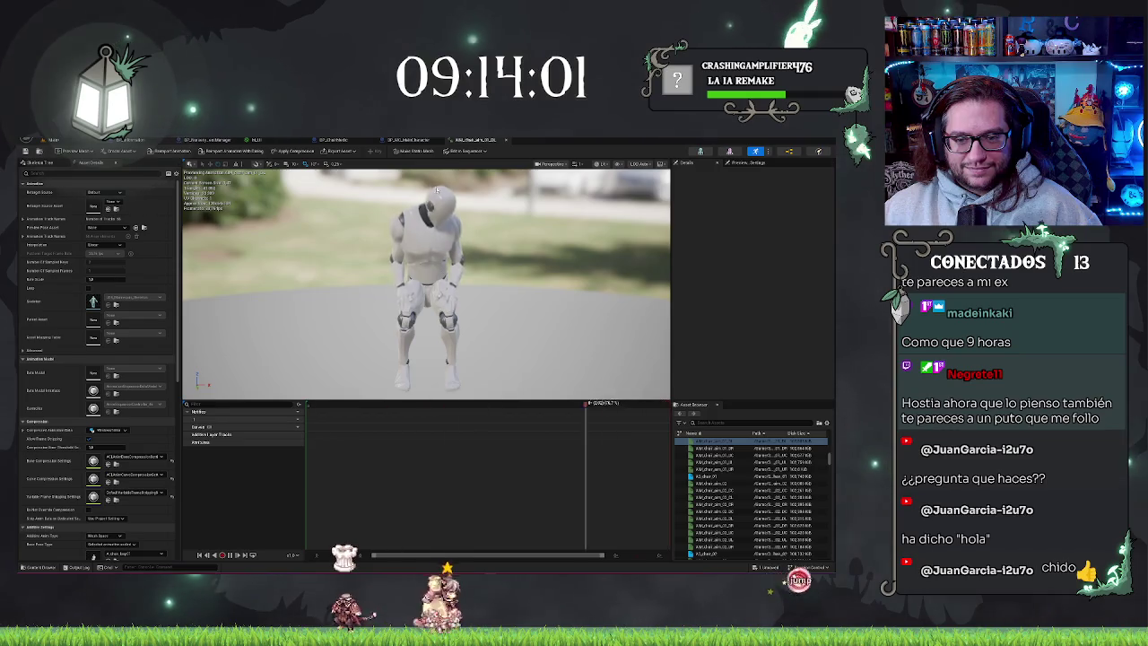
pyautogui.click(505, 140)
pyautogui.click(86, 142)
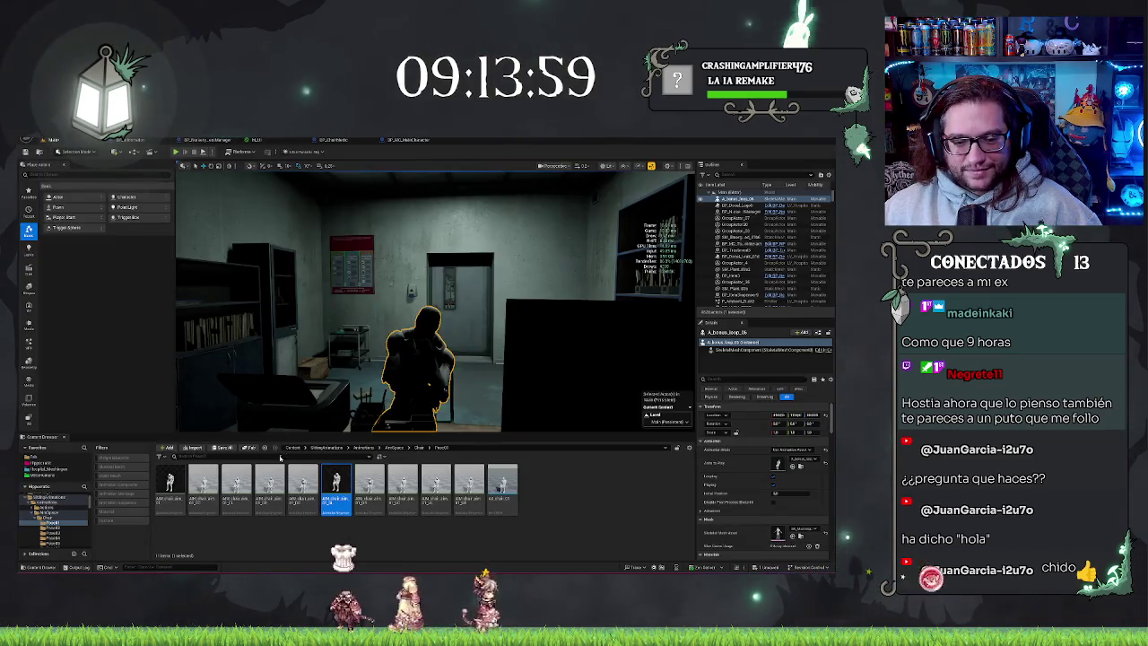
pyautogui.doubleClick(269, 484)
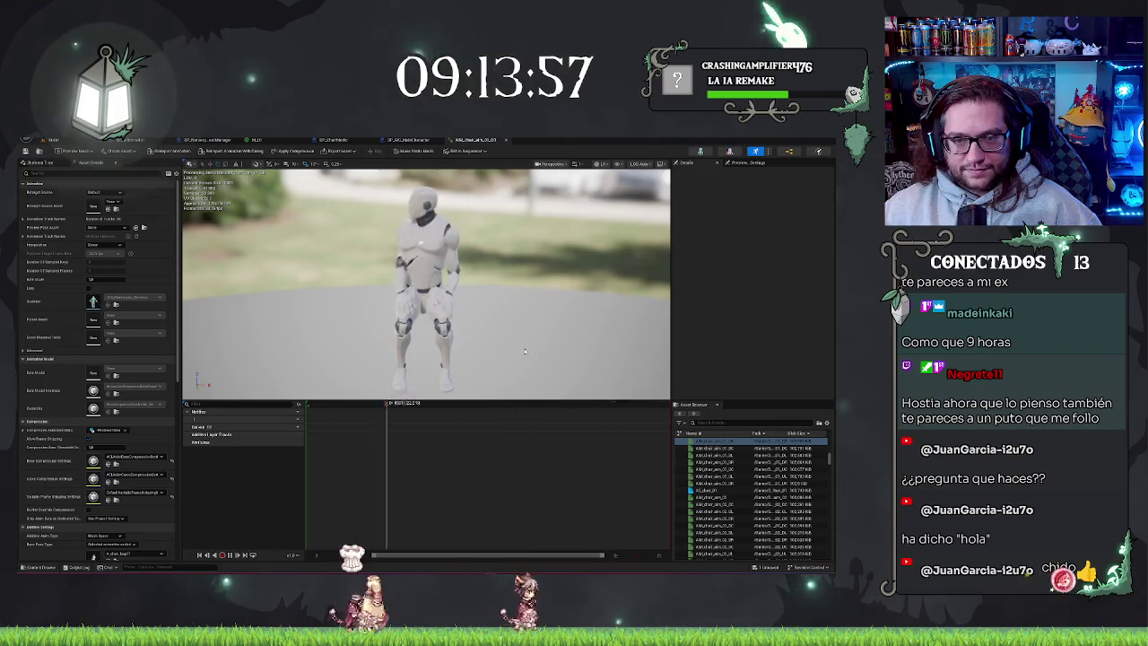
pyautogui.click(504, 140)
pyautogui.click(54, 140)
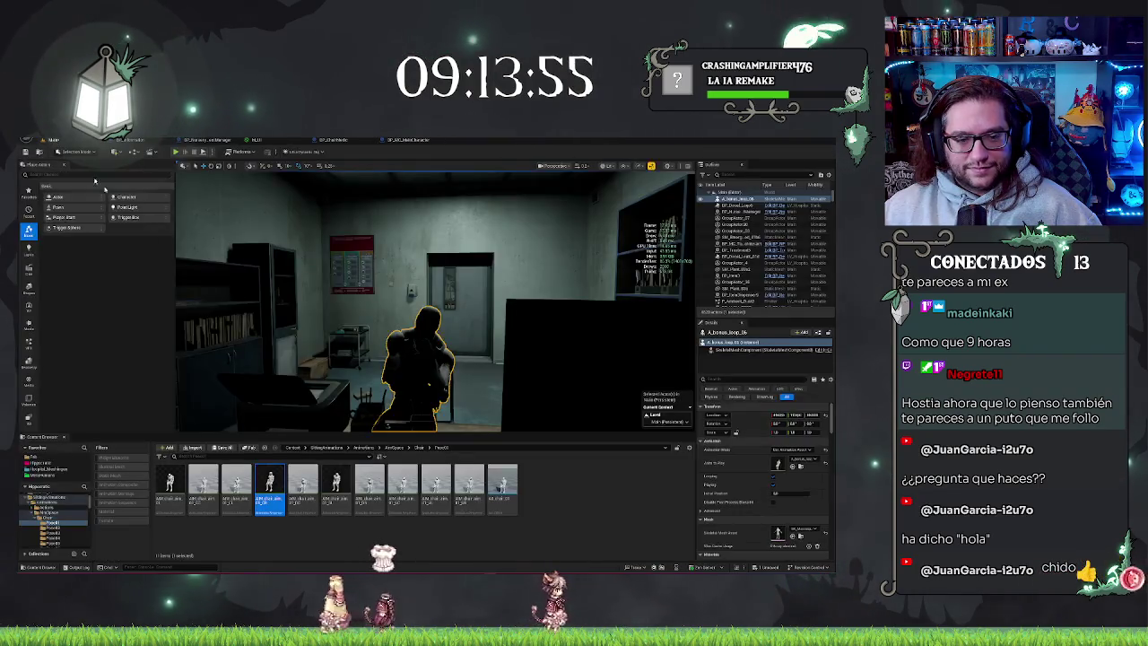
pyautogui.click(417, 448)
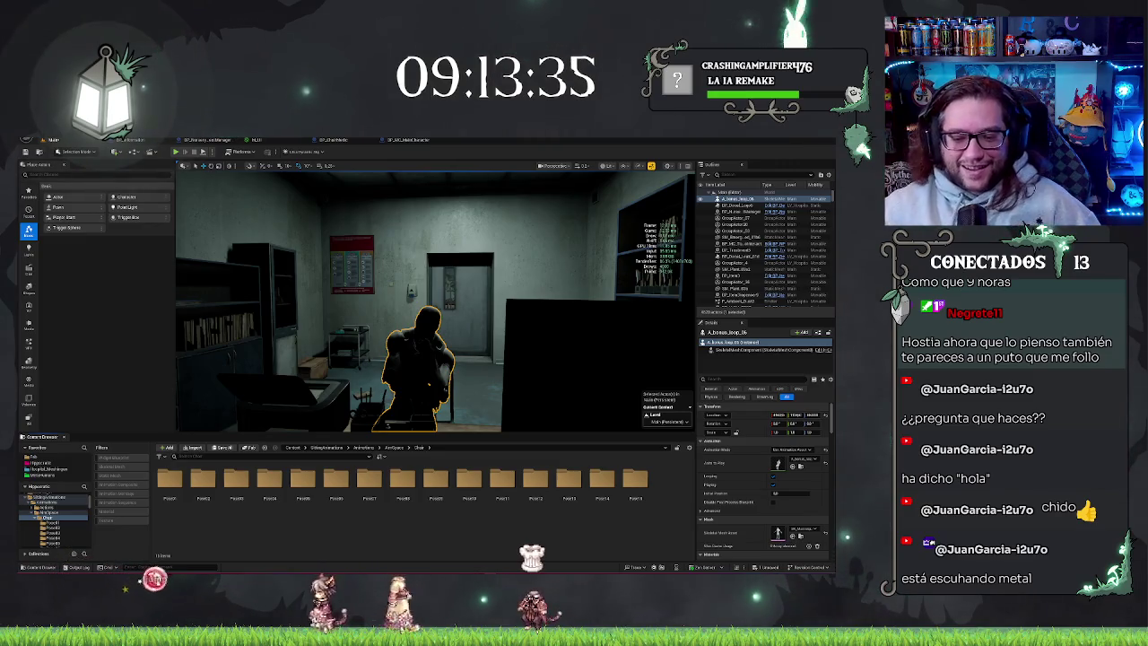
# Preview the first Pose08 animation, then open AnimationBlueprints and select its animation Blueprint.
pyautogui.doubleClick(401, 479)
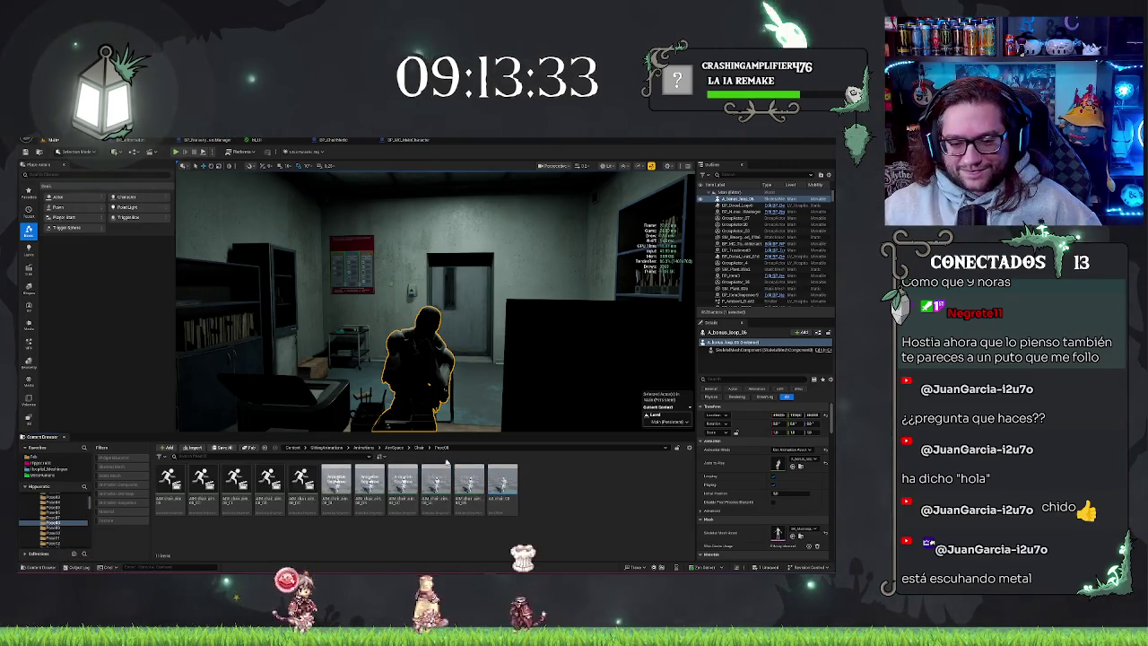
pyautogui.doubleClick(169, 484)
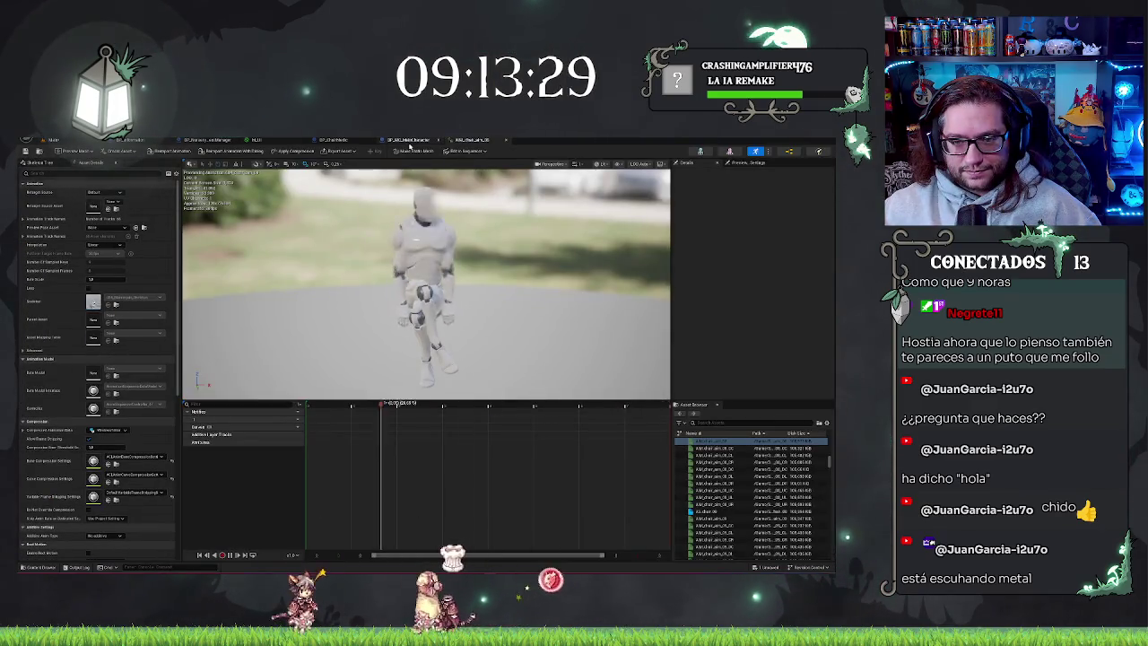
pyautogui.click(457, 141)
pyautogui.click(87, 142)
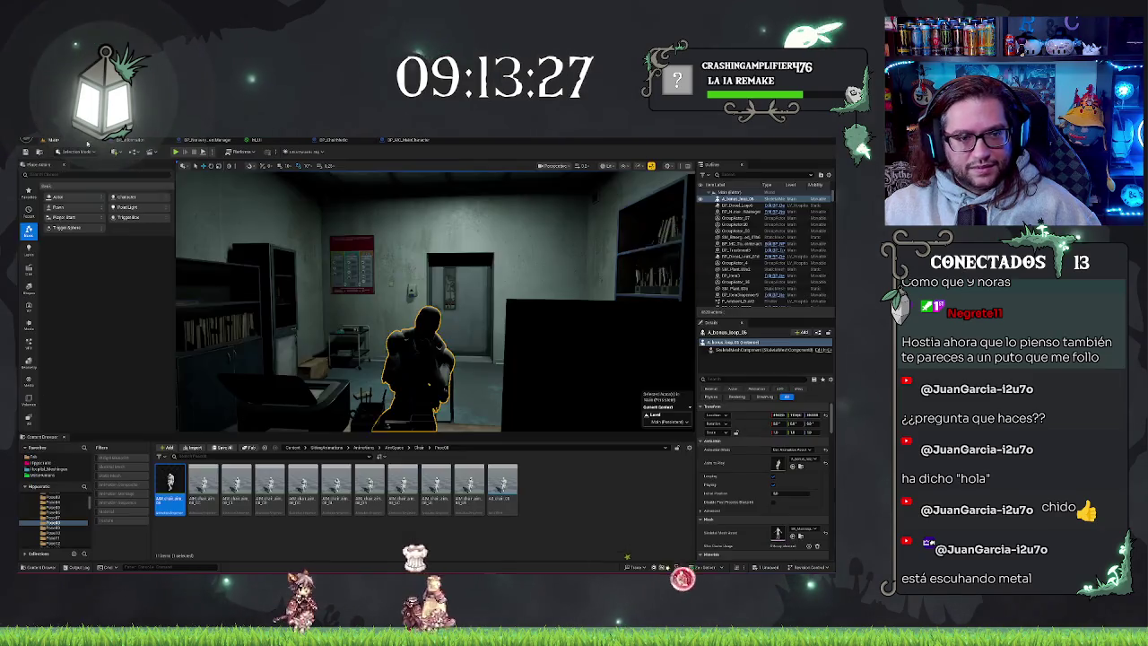
pyautogui.click(396, 448)
pyautogui.click(365, 447)
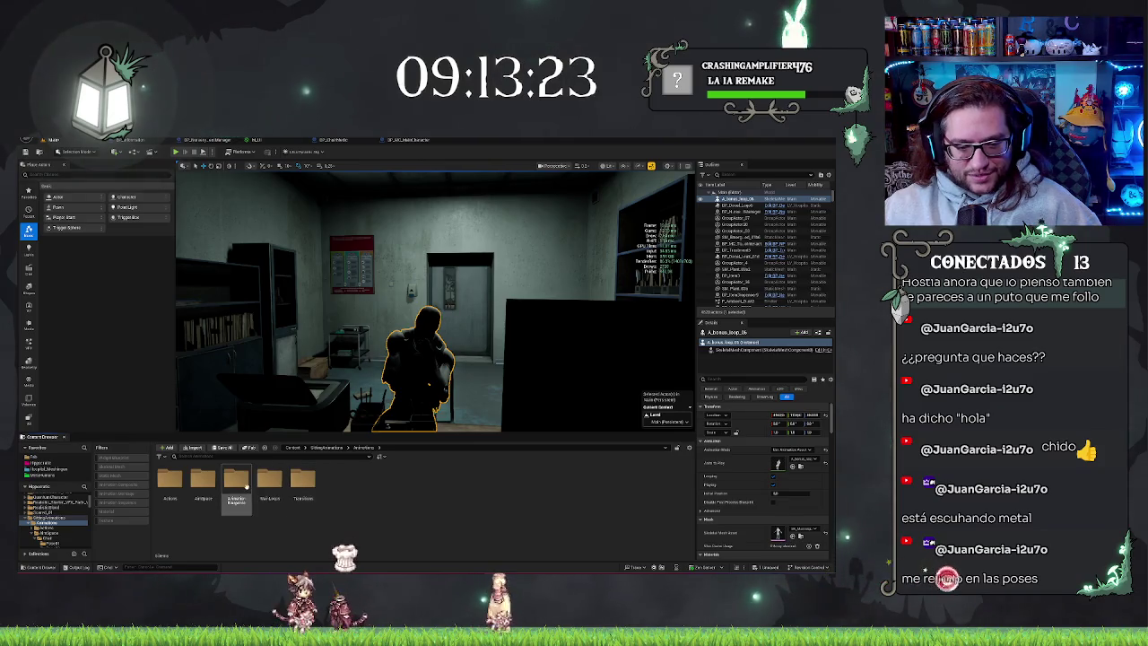
pyautogui.doubleClick(235, 480)
pyautogui.click(170, 489)
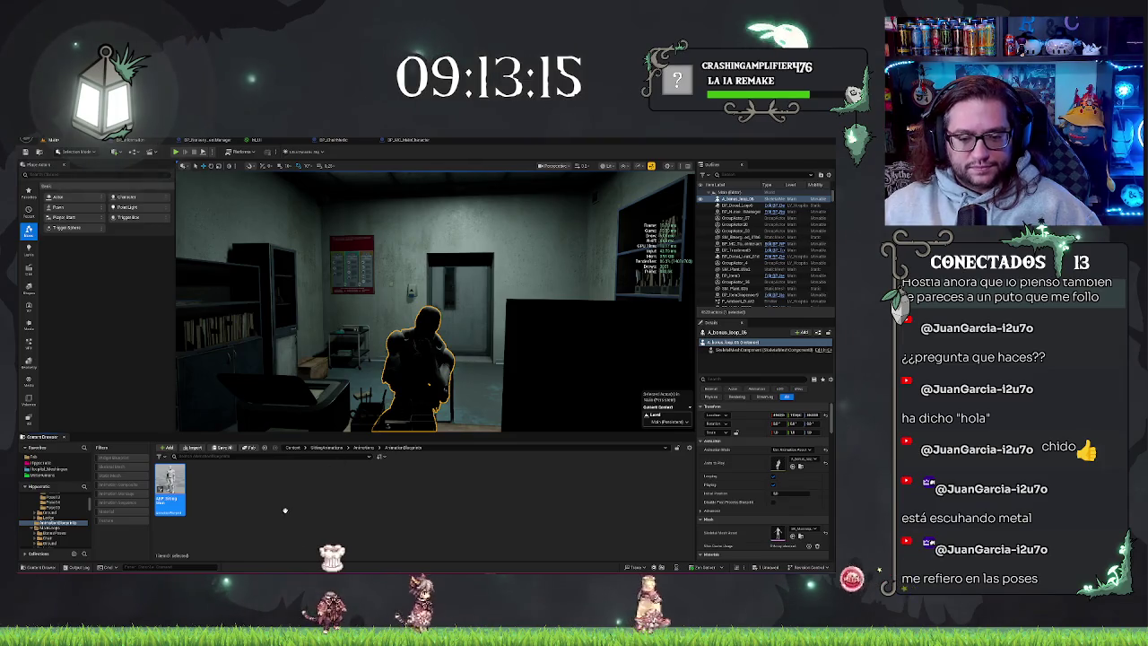
# Open ABP_SittingMain and bring its Blend Poses by Int nodes into view.
pyautogui.moveTo(169, 488); pyautogui.dragTo(408, 384)
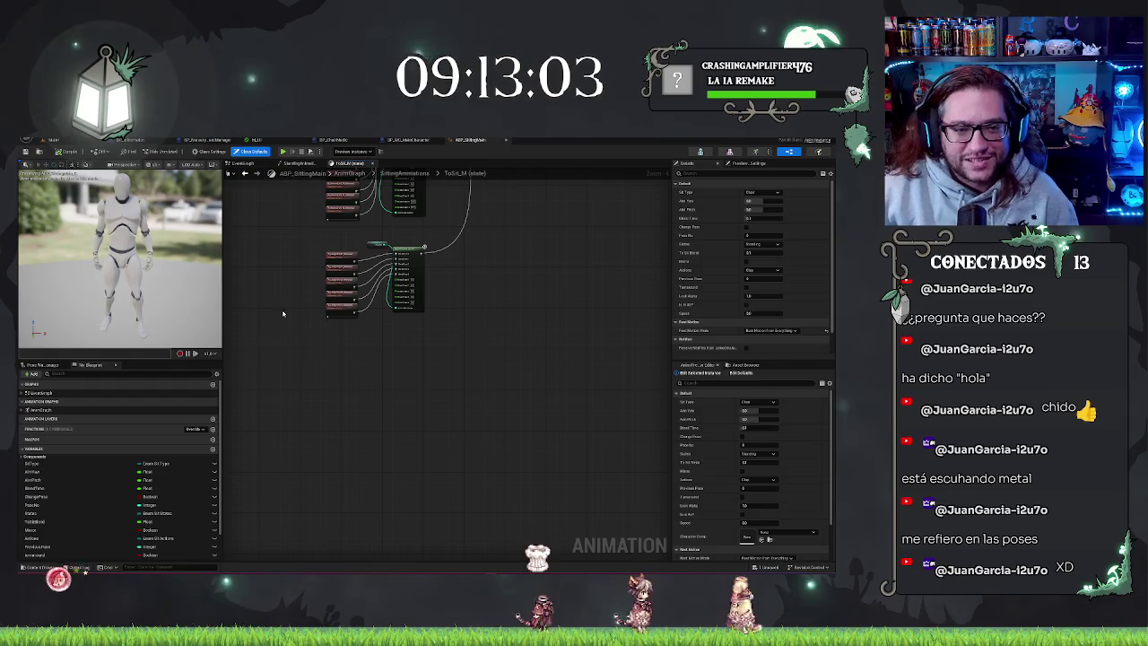
pyautogui.scroll(3, 334, 336)
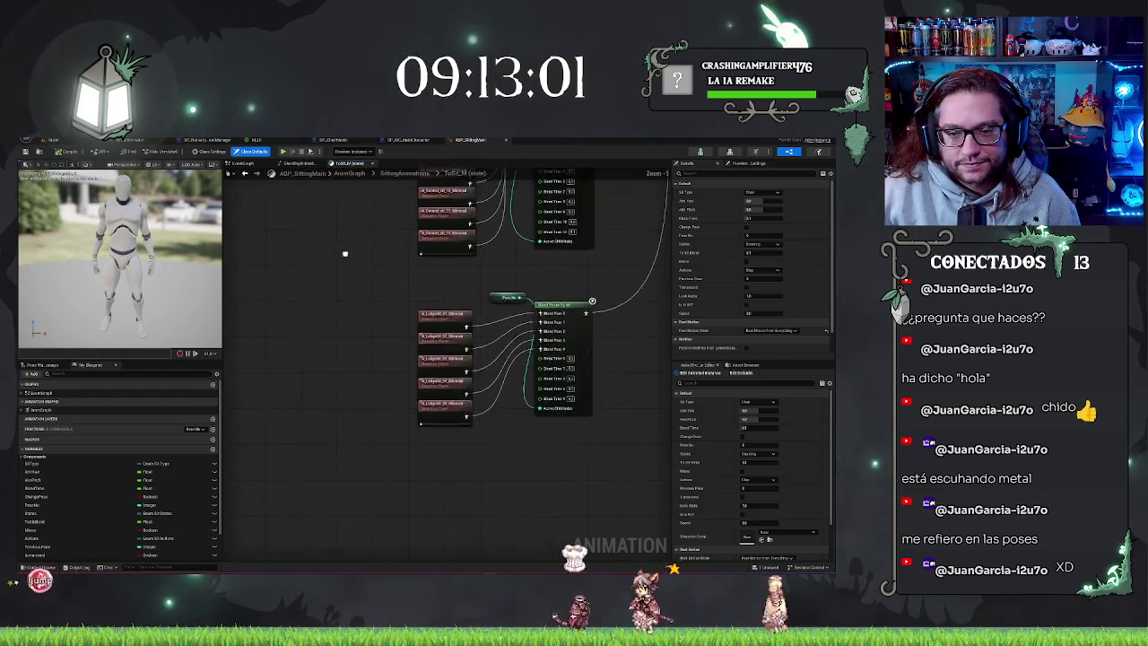
pyautogui.scroll(-2, 551, 271)
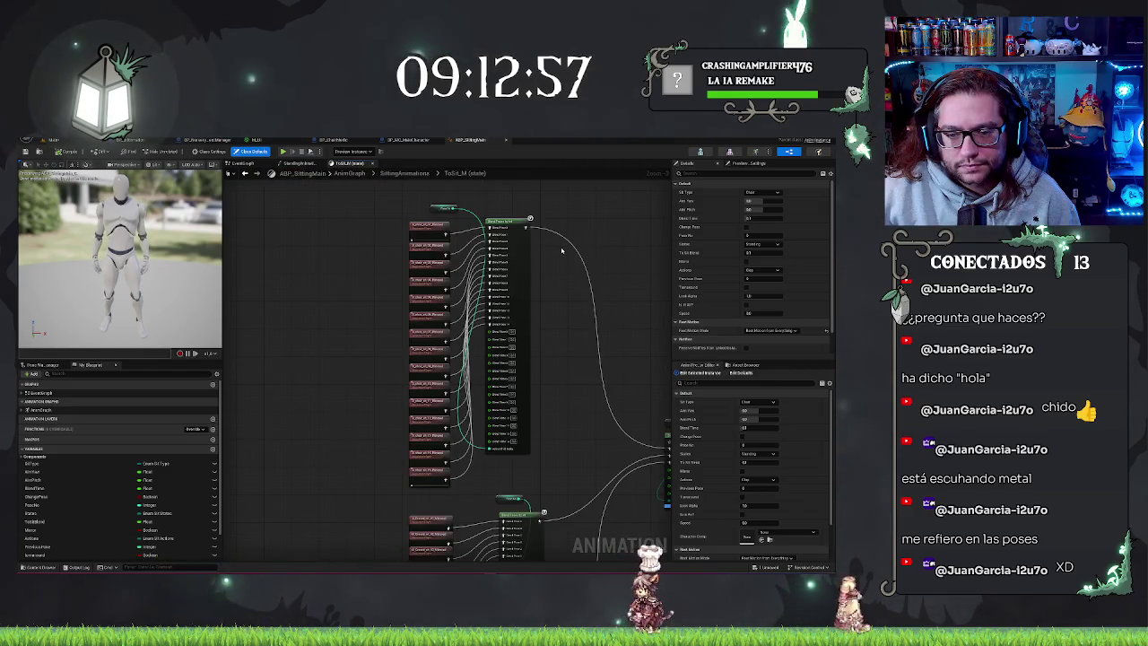
pyautogui.scroll(2, 552, 258)
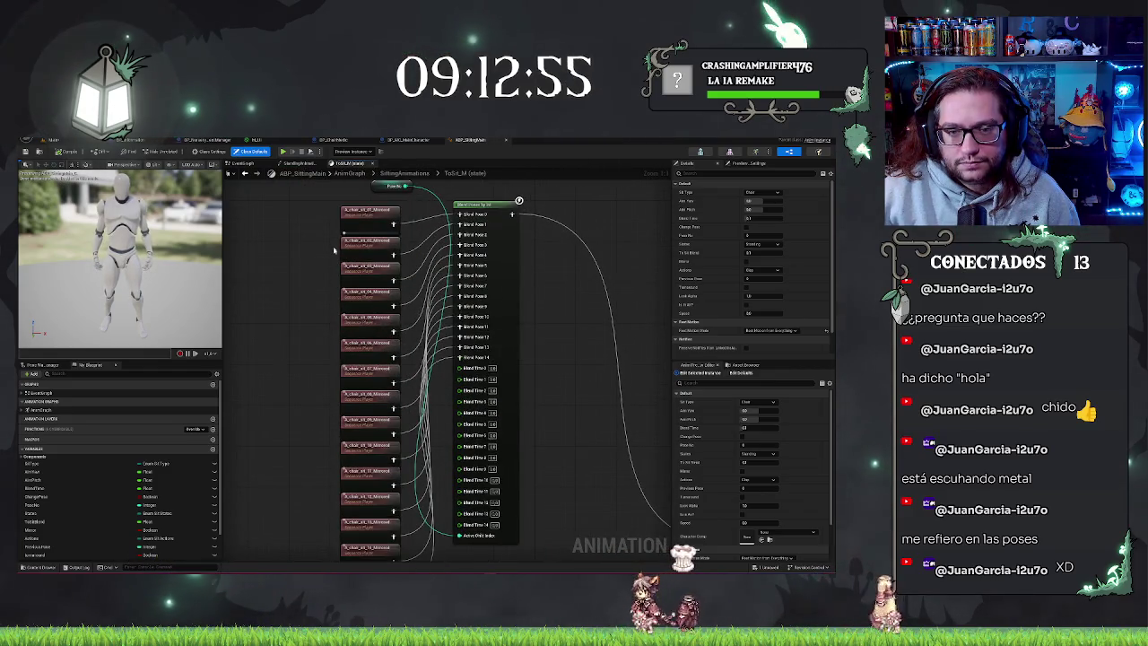
pyautogui.scroll(-2, 334, 250)
pyautogui.scroll(2, 508, 265)
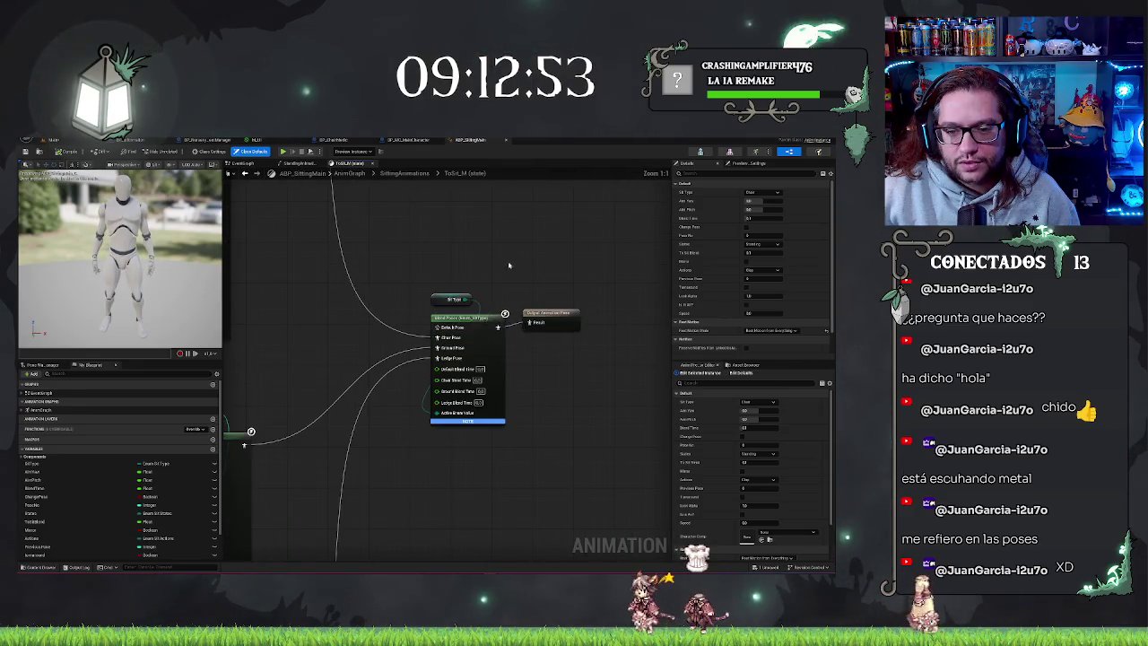
pyautogui.moveTo(366, 357)
pyautogui.mouseDown()
pyautogui.moveTo(580, 408)
pyautogui.moveTo(537, 248)
pyautogui.mouseUp()
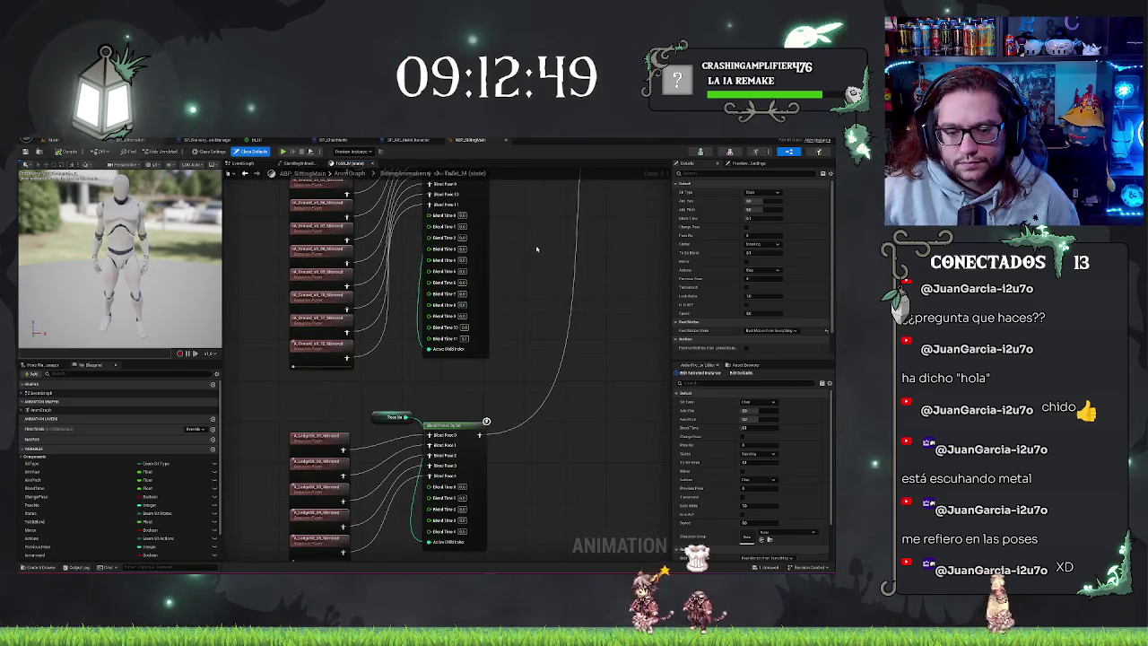
# In the Anim Preview Editor, try other Sit Type and Aim Yaw values, ending on Ground.
pyautogui.click(756, 404)
pyautogui.click(757, 405)
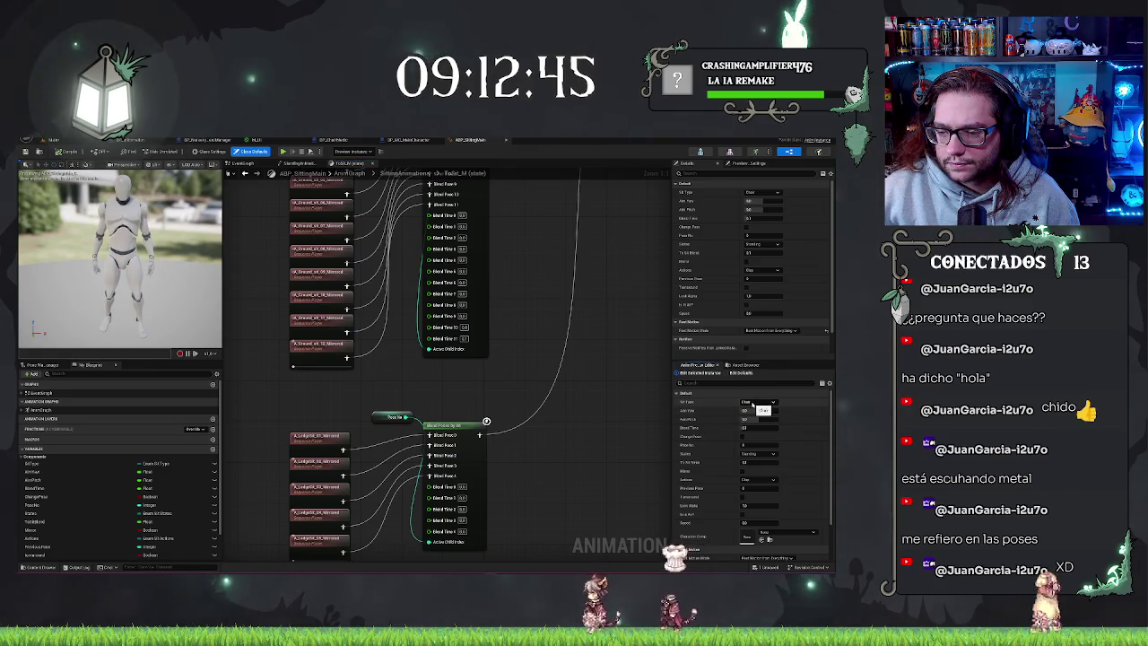
pyautogui.click(757, 416)
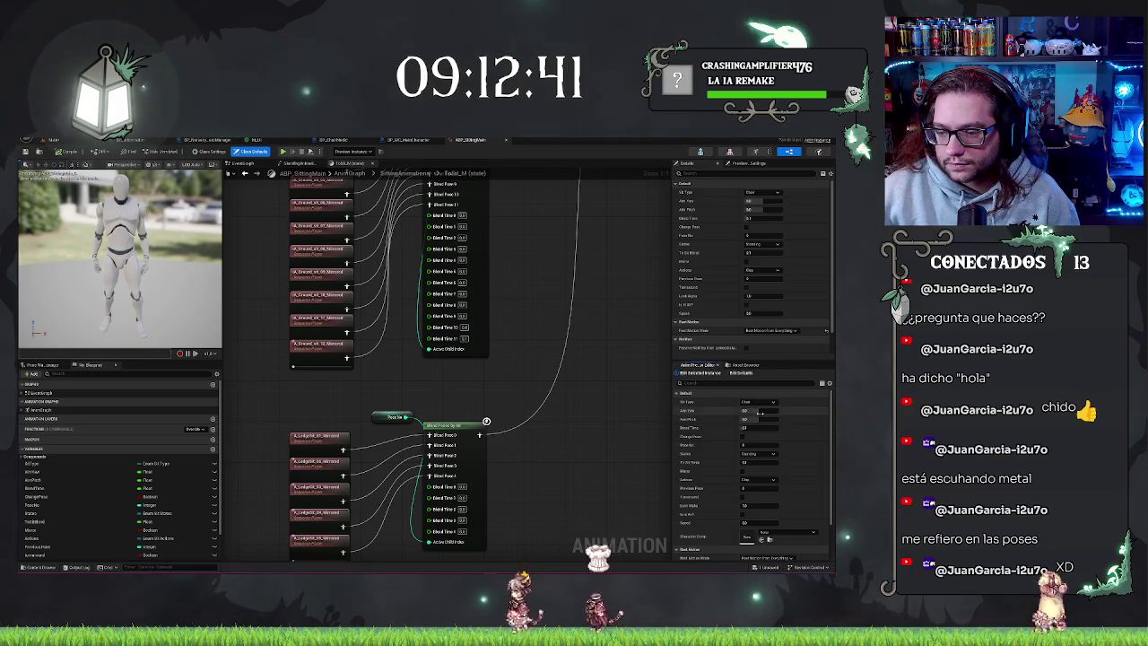
pyautogui.click(757, 409)
pyautogui.press('Return')
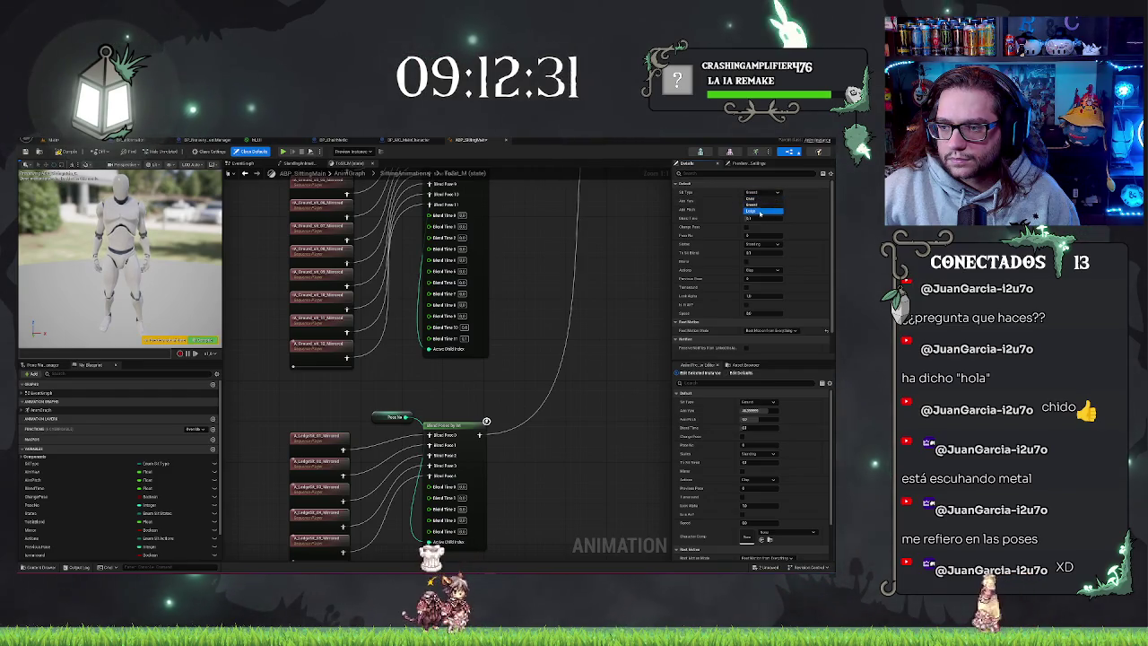
pyautogui.click(753, 211)
pyautogui.click(761, 192)
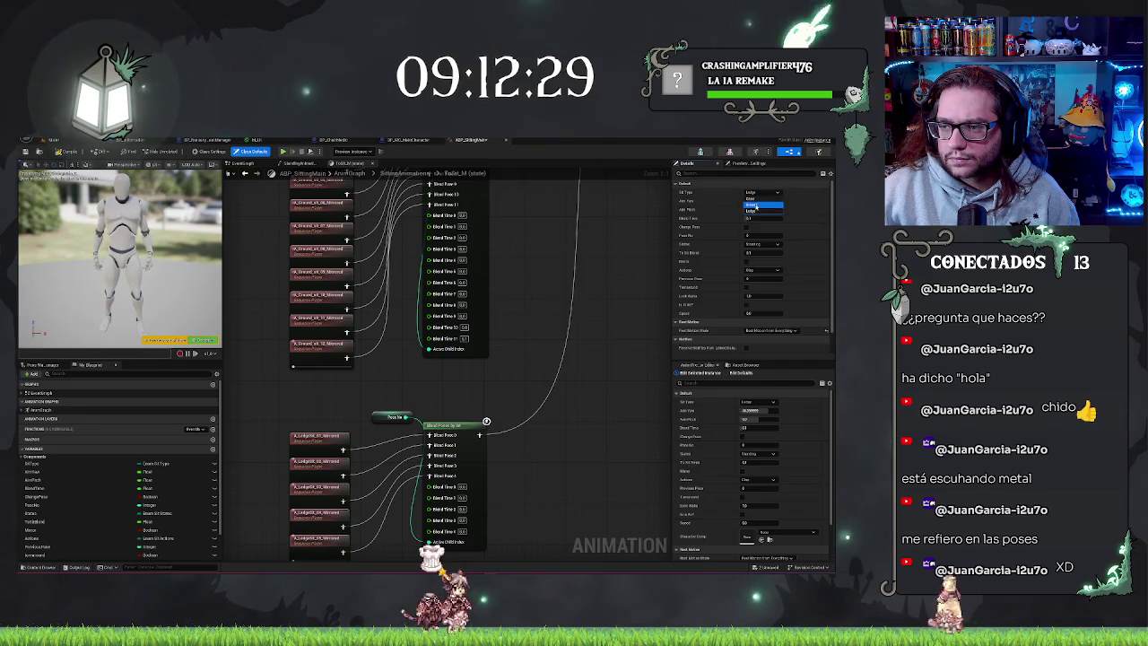
pyautogui.click(757, 198)
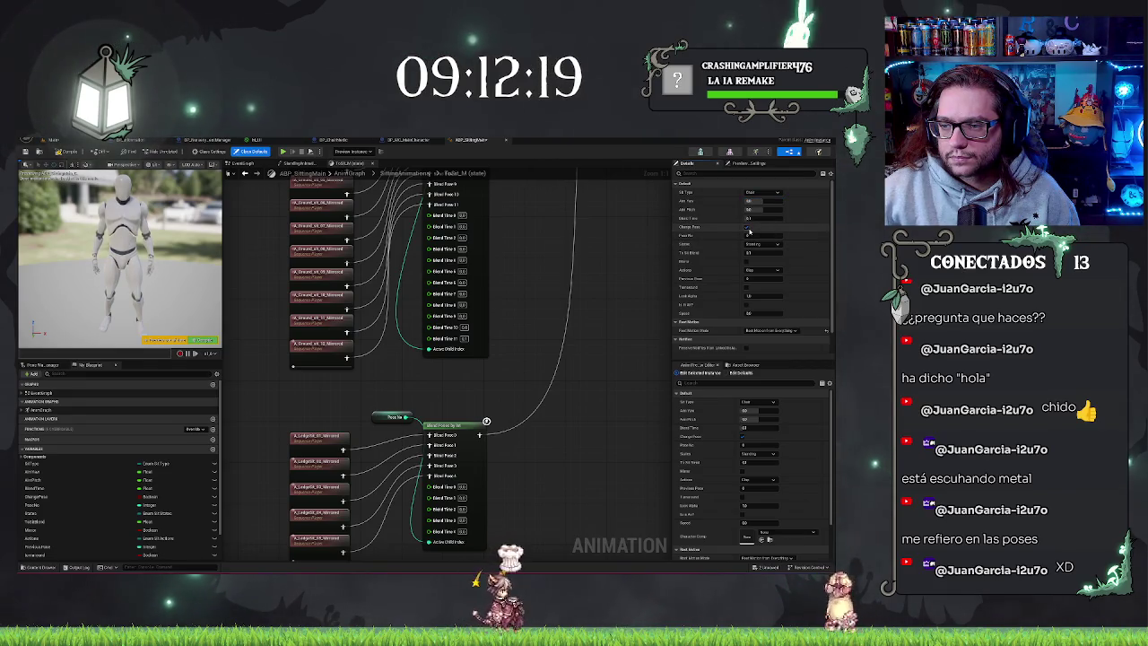
# Try different preview stances and actions, leaving the stance set to PoseChange.
pyautogui.click(764, 244)
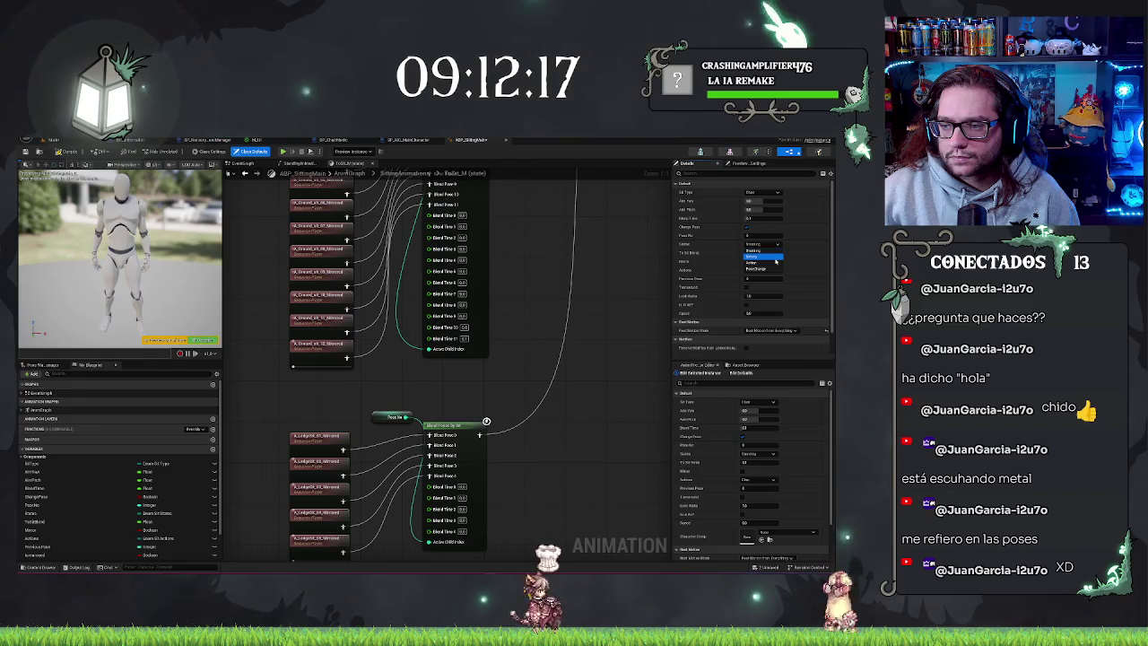
pyautogui.click(762, 256)
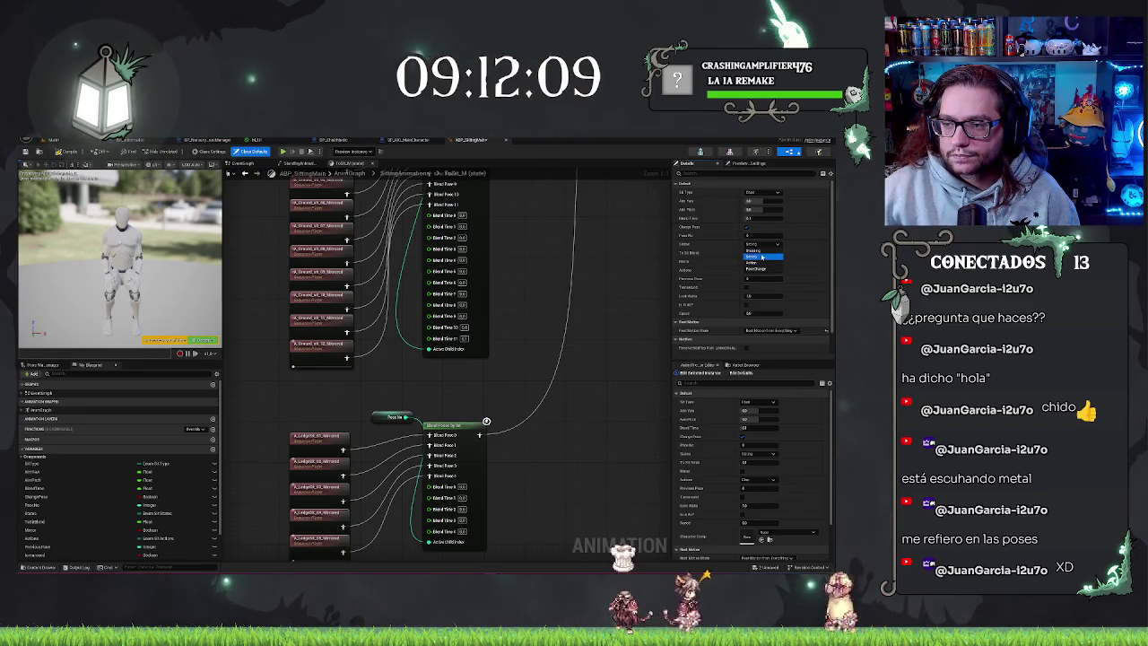
pyautogui.press('Return')
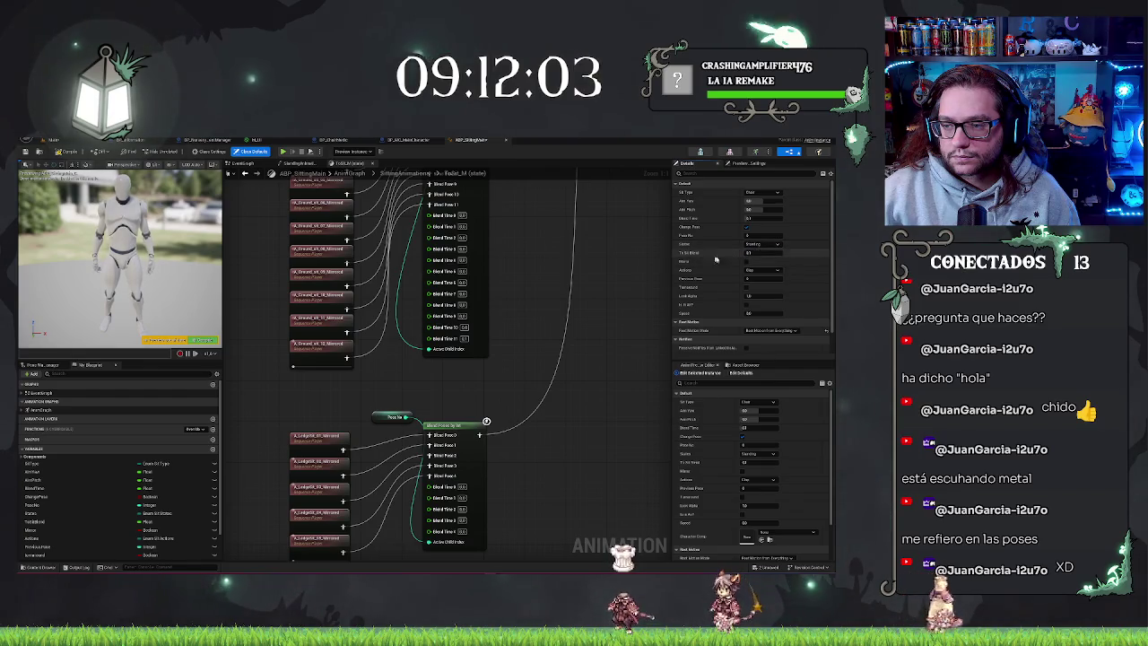
pyautogui.click(760, 270)
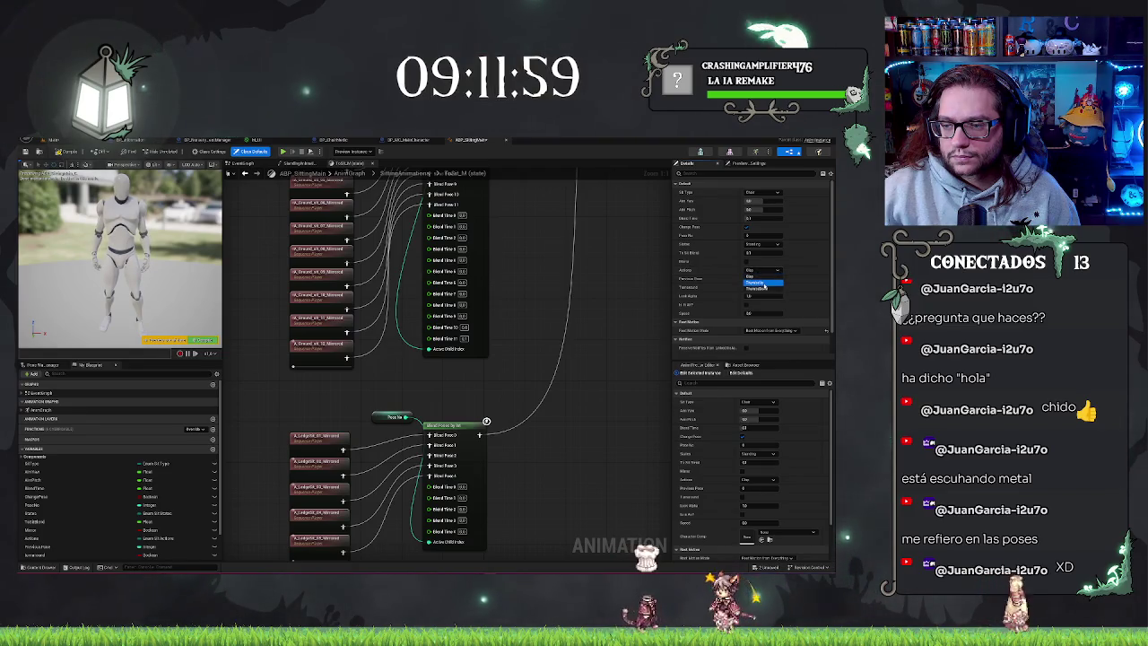
pyautogui.click(763, 284)
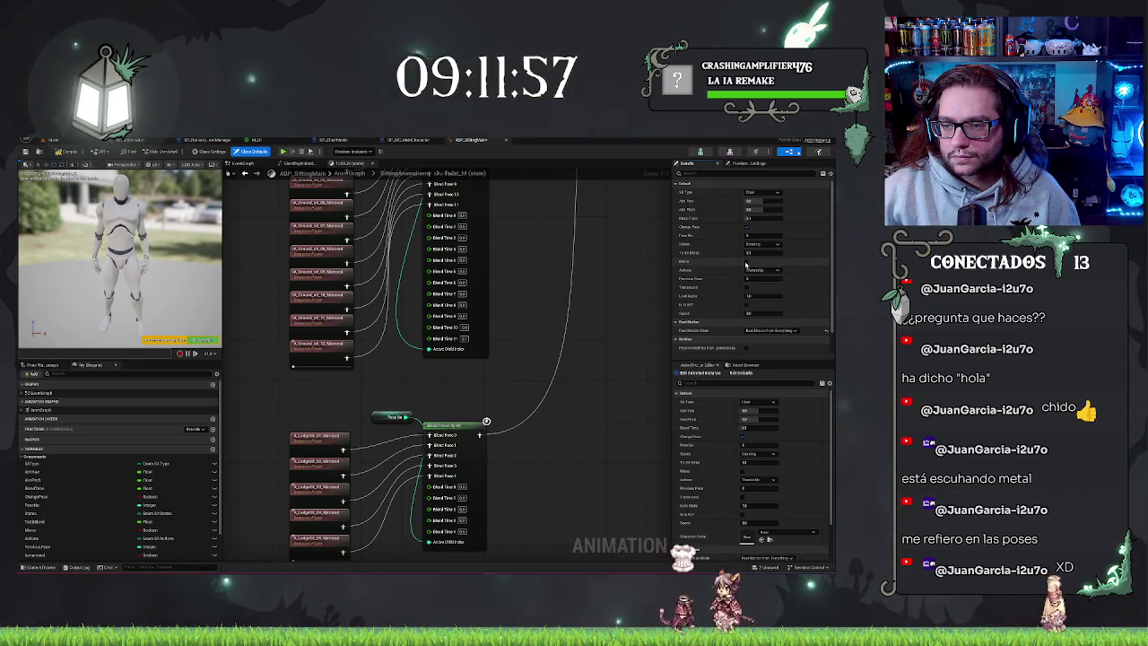
pyautogui.click(758, 244)
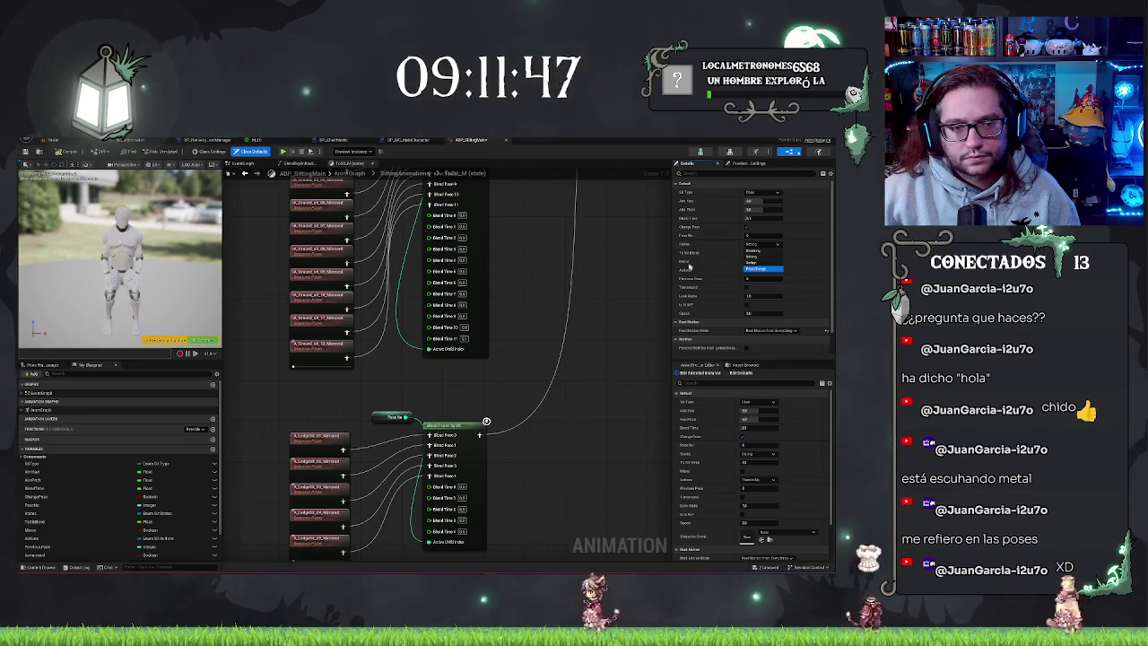
pyautogui.click(753, 267)
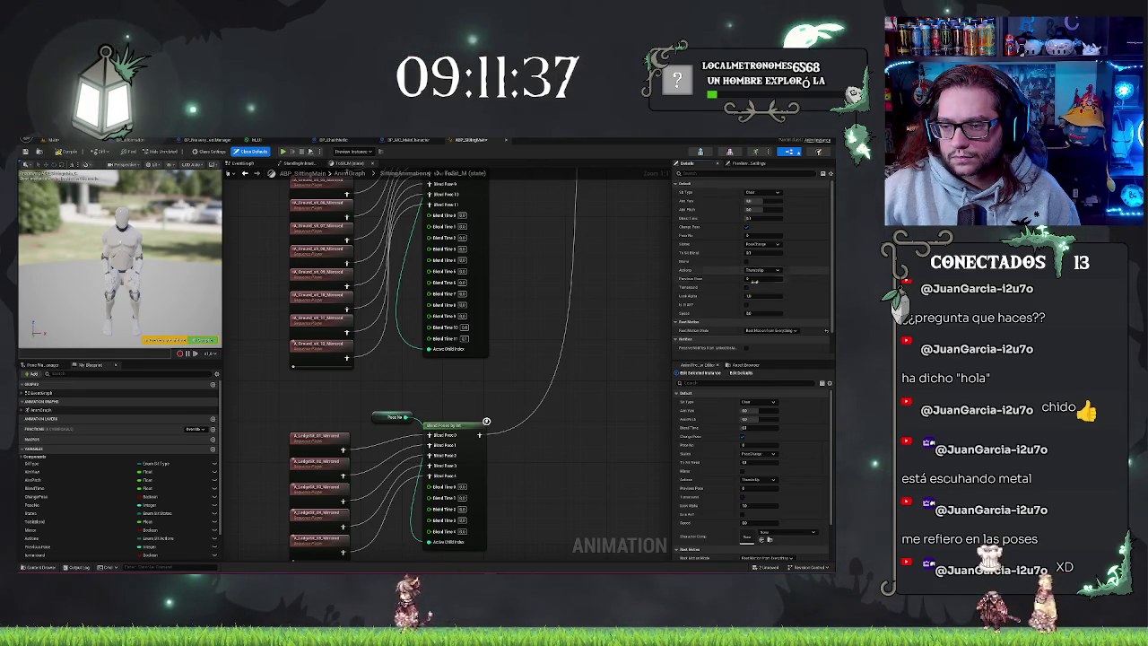
# Set the preview Speed to 1.28876 and frame the whole state graph.
pyautogui.scroll(-1, 754, 296)
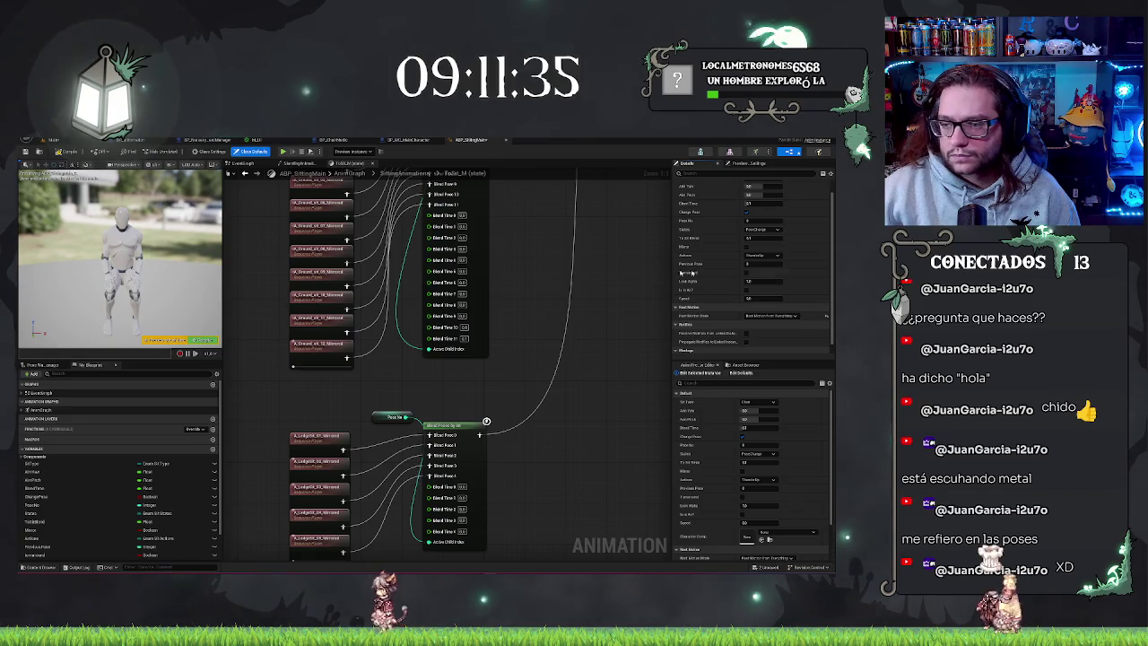
pyautogui.scroll(-1, 765, 286)
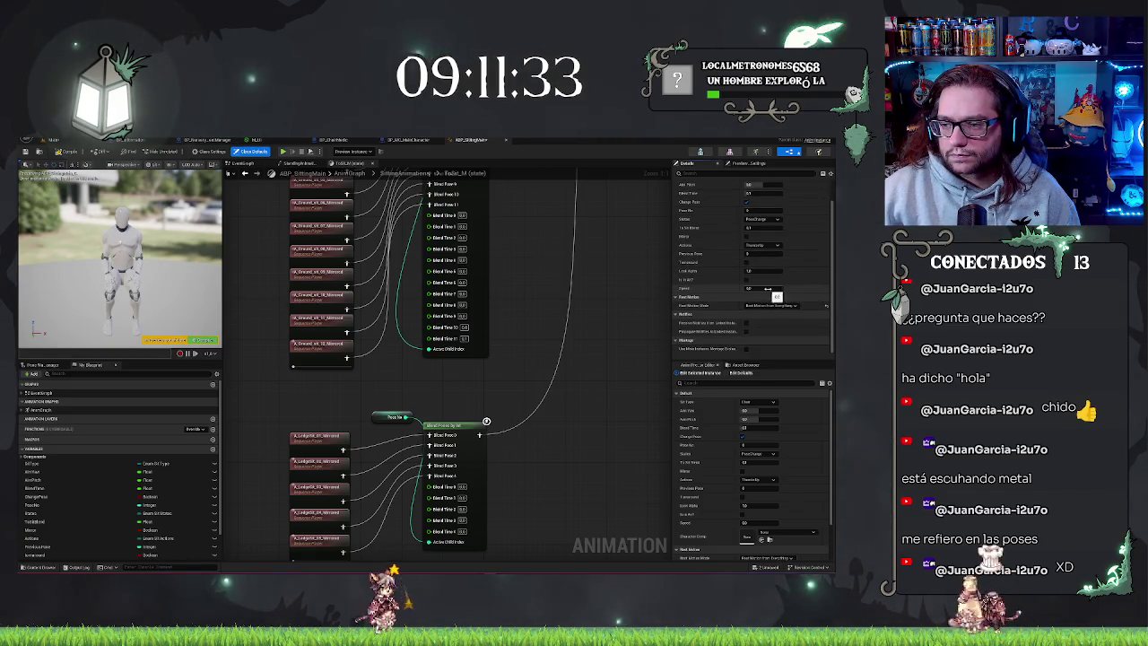
pyautogui.click(764, 289)
pyautogui.write('1.28876')
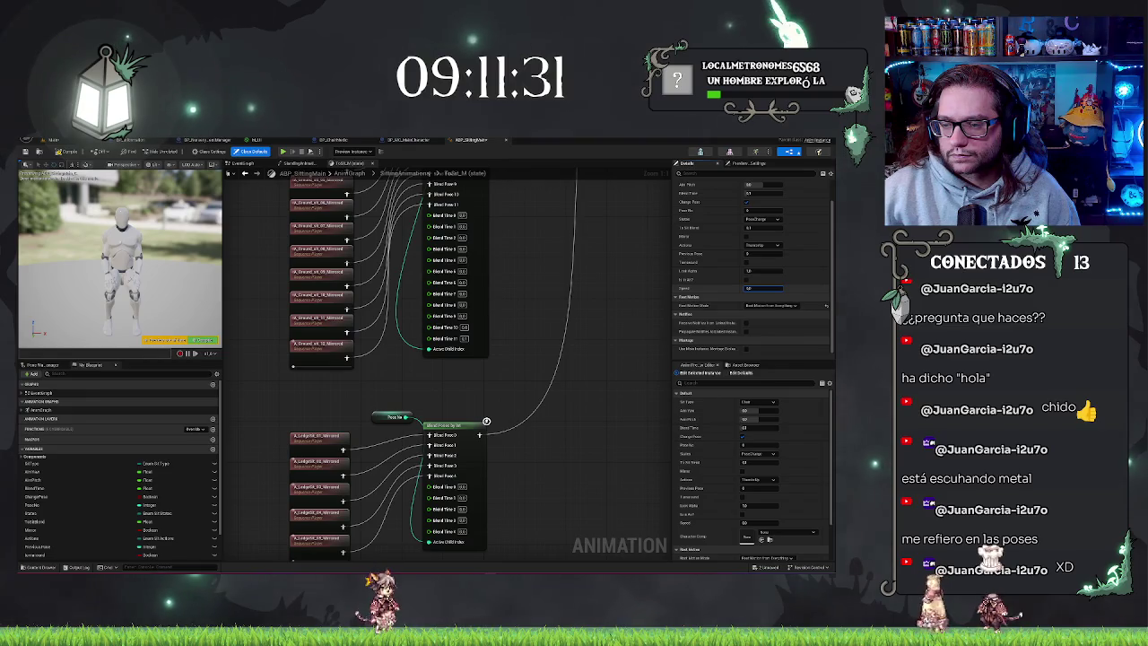
pyautogui.press('Return')
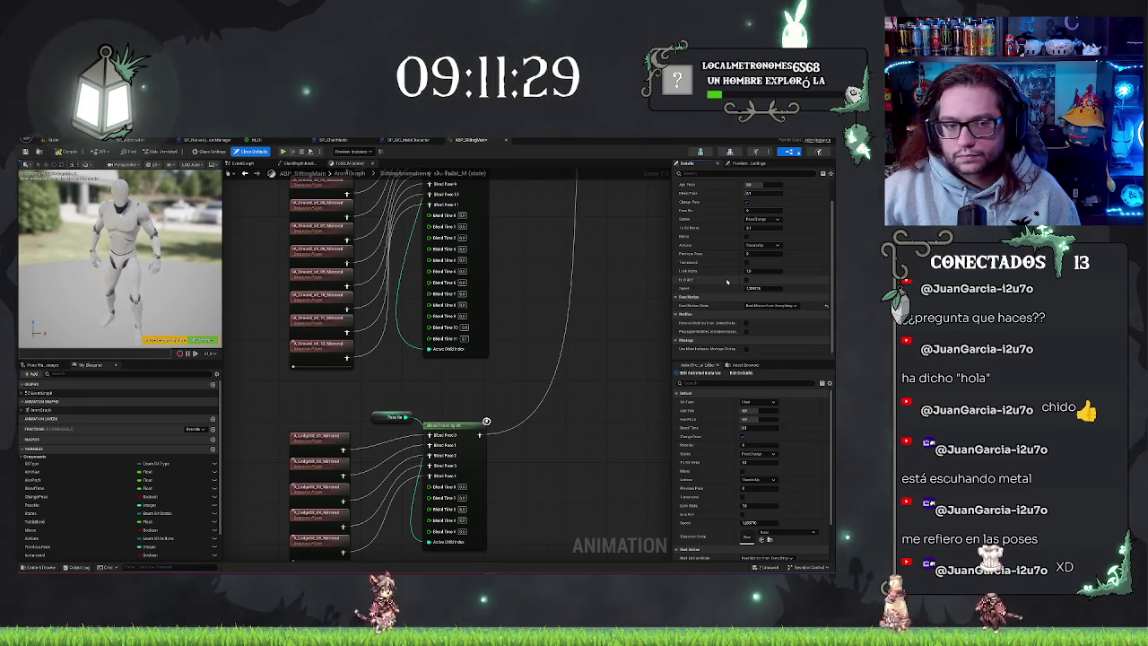
pyautogui.scroll(3, 723, 283)
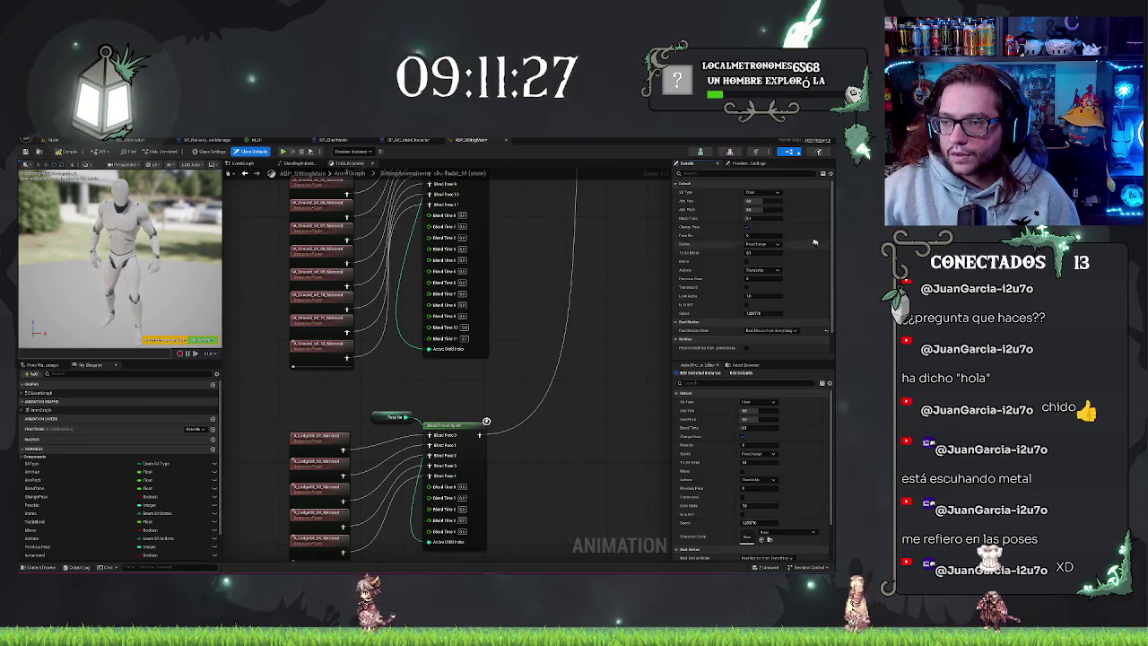
pyautogui.press('Home')
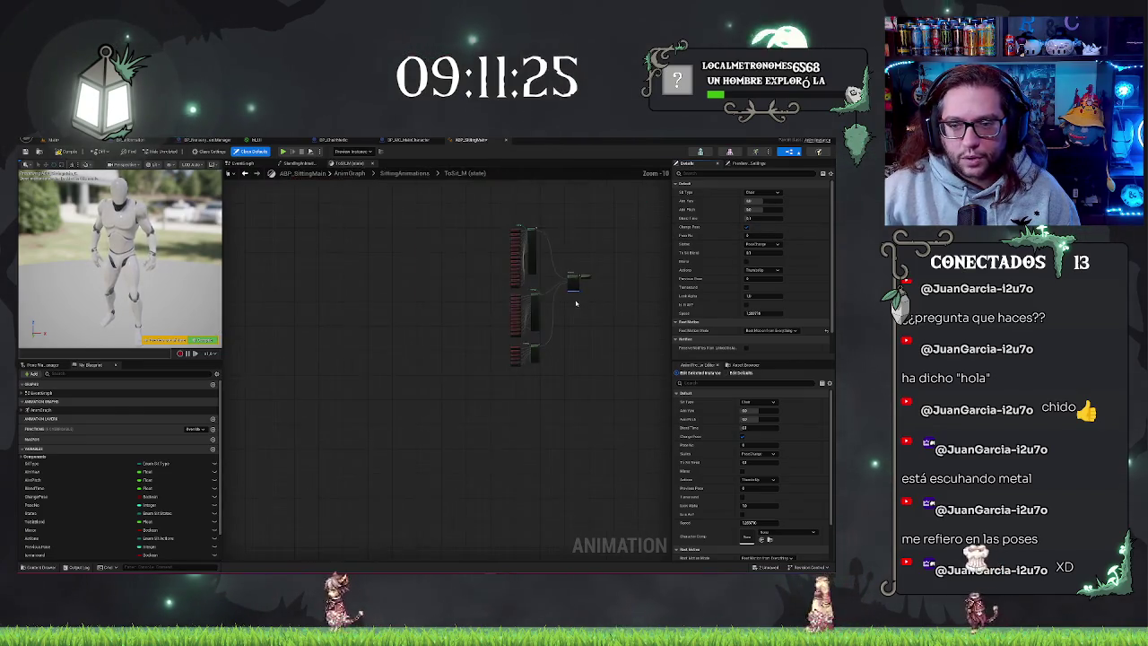
# Move from the transition rule and EventGraph through the AnimGraph into the SittingAnimations state machine.
pyautogui.click(245, 172)
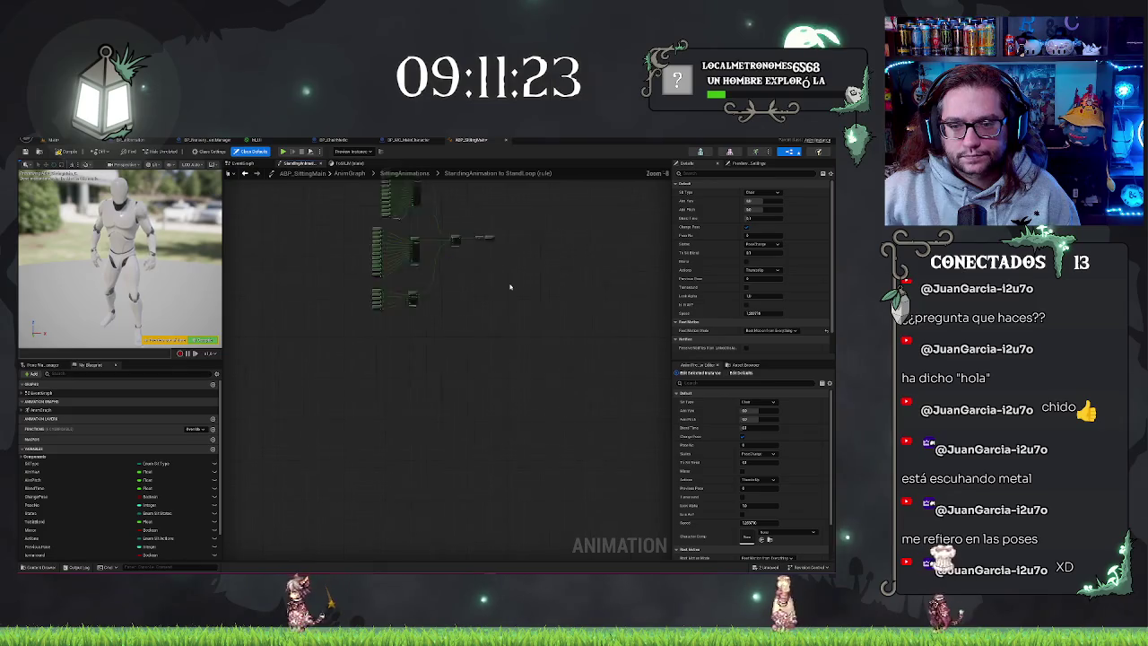
pyautogui.click(233, 173)
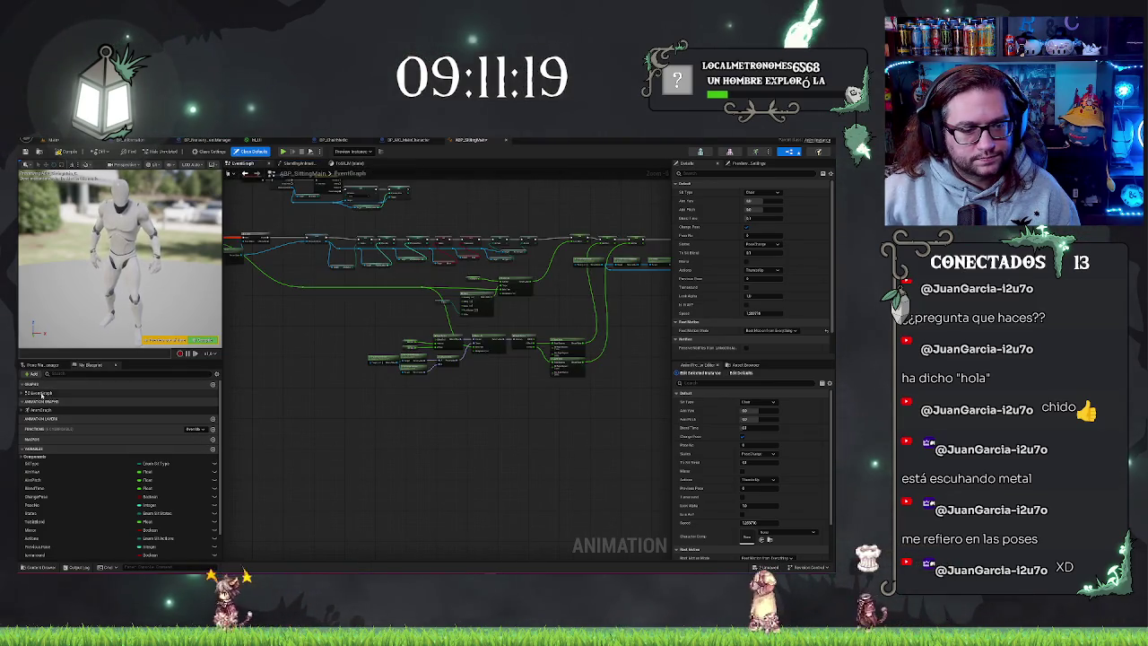
pyautogui.doubleClick(37, 410)
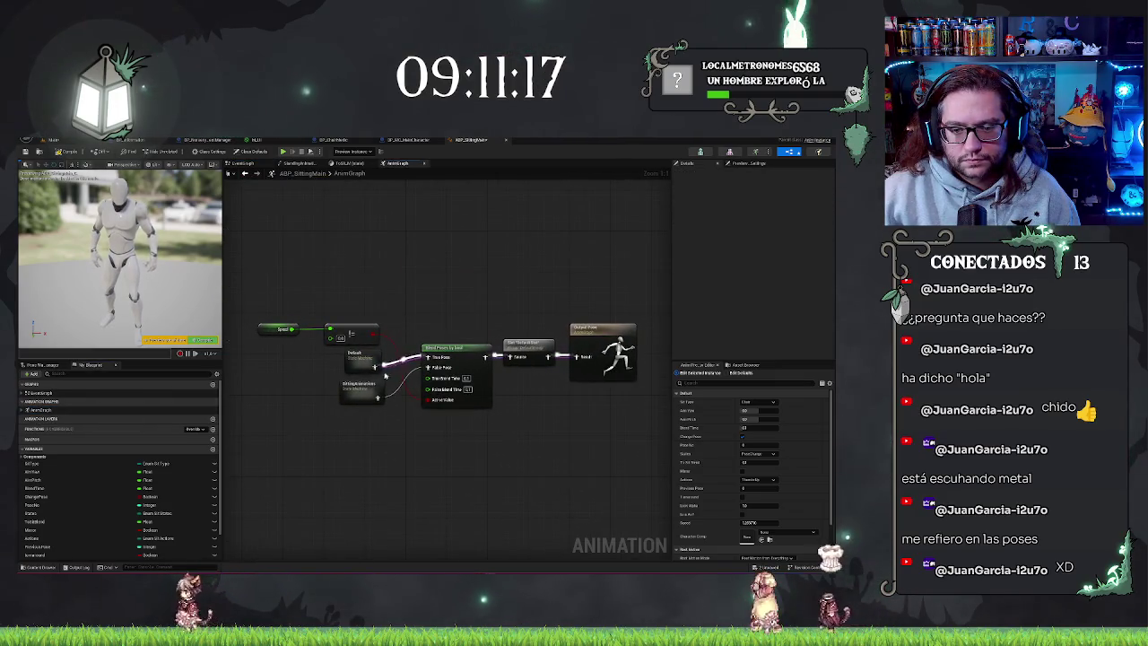
pyautogui.moveTo(365, 386); pyautogui.dragTo(374, 421)
pyautogui.doubleClick(370, 364)
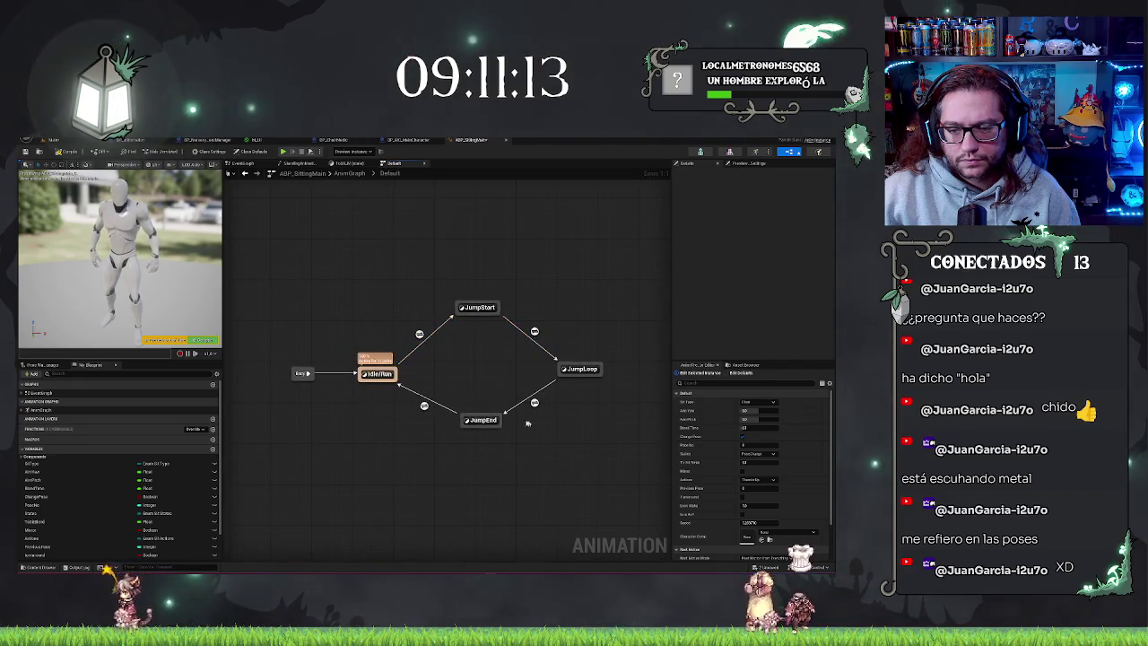
pyautogui.click(353, 174)
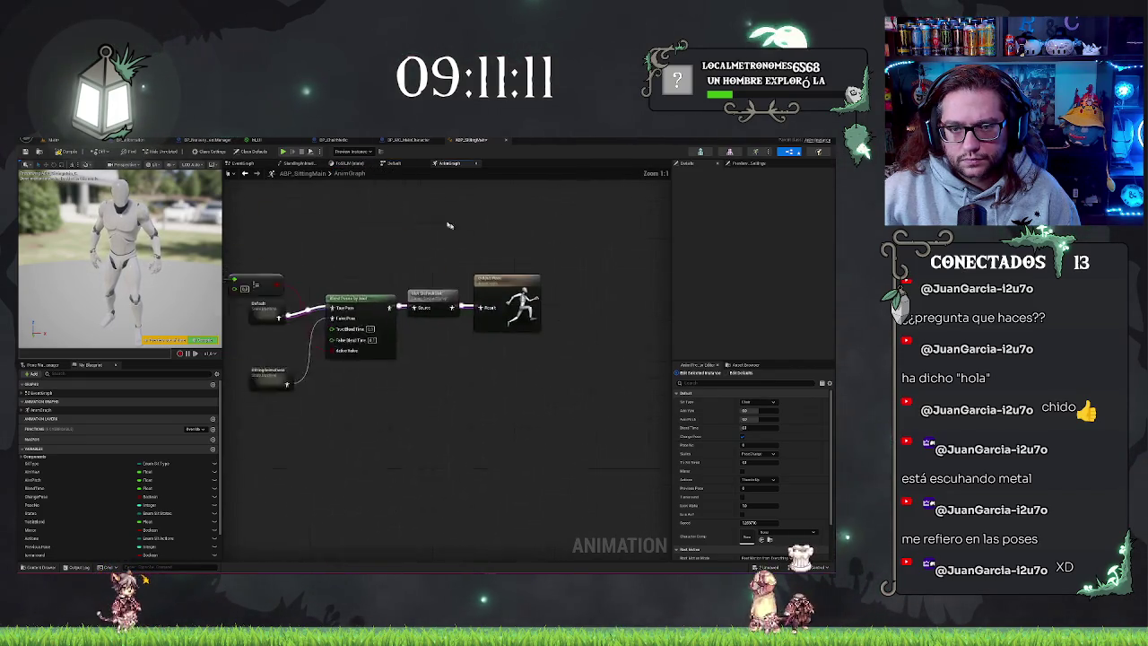
pyautogui.doubleClick(360, 410)
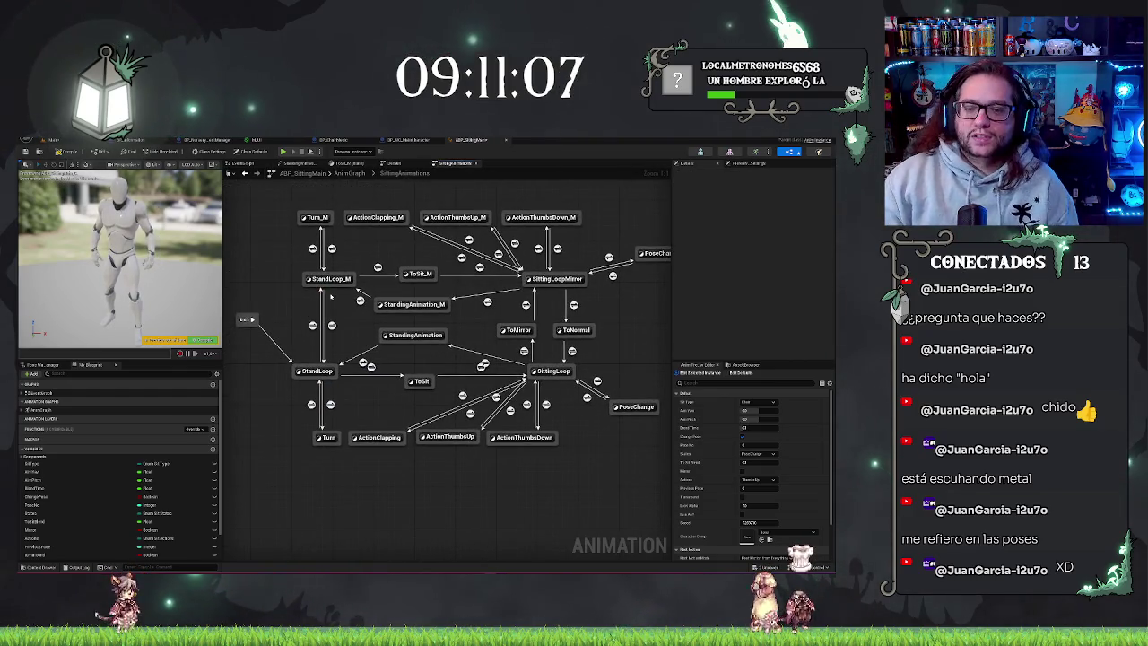
pyautogui.moveTo(473, 193); pyautogui.dragTo(499, 197)
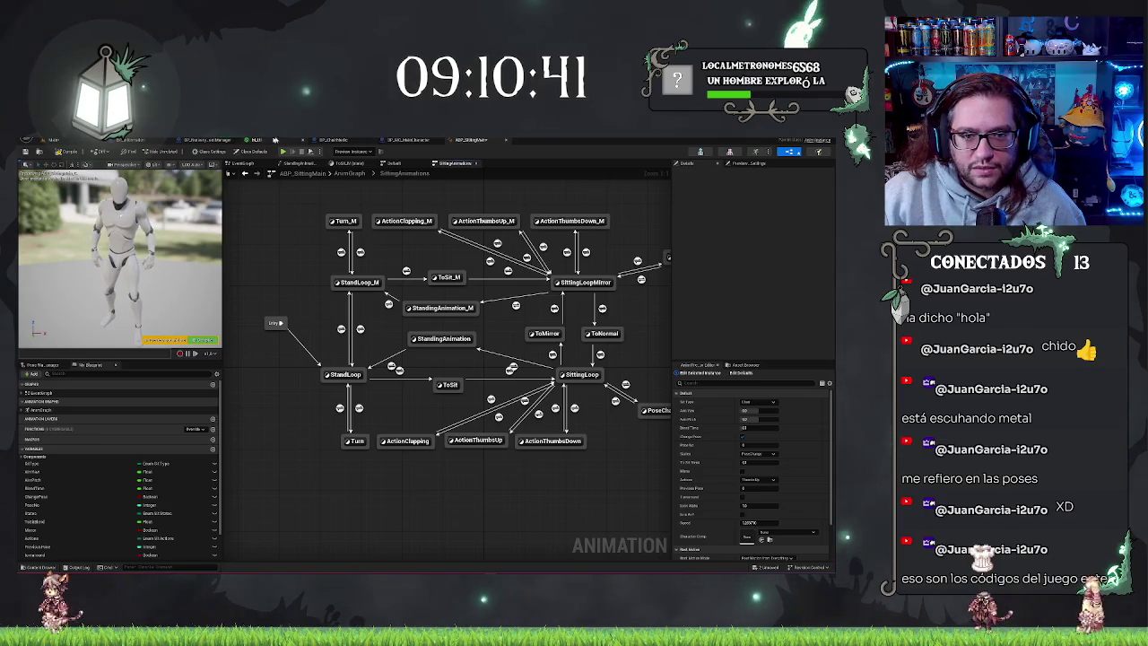
# Return to the Main level and fly the camera into the lit hospital corridor.
pyautogui.click(209, 141)
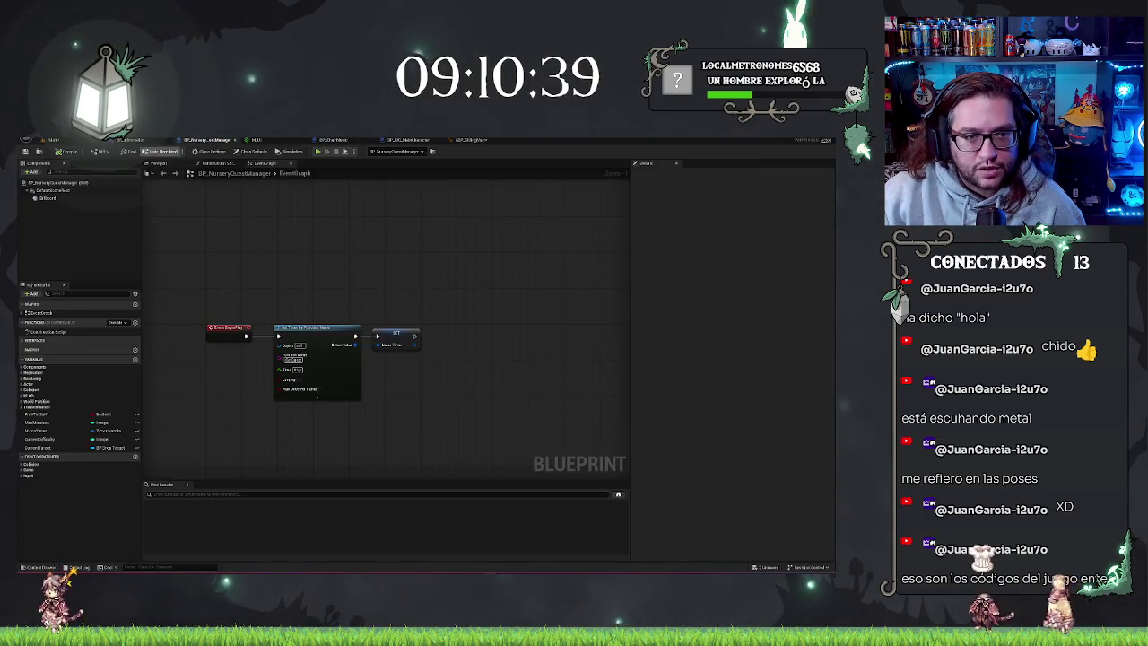
pyautogui.click(56, 140)
pyautogui.scroll(5, 435, 301)
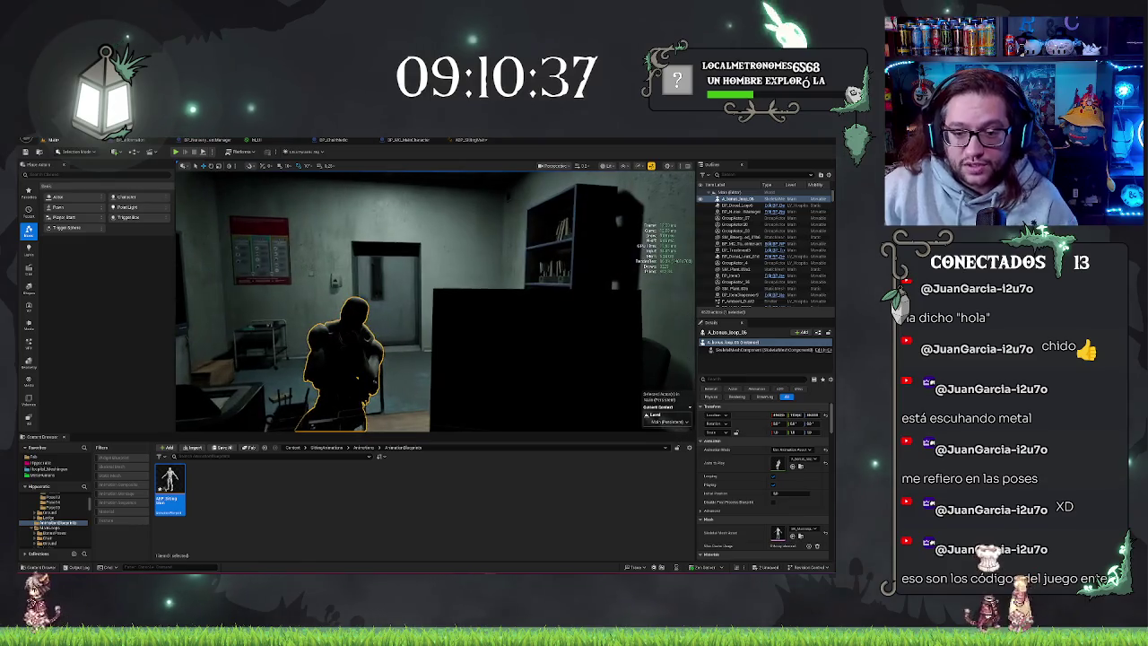
pyautogui.press('w')
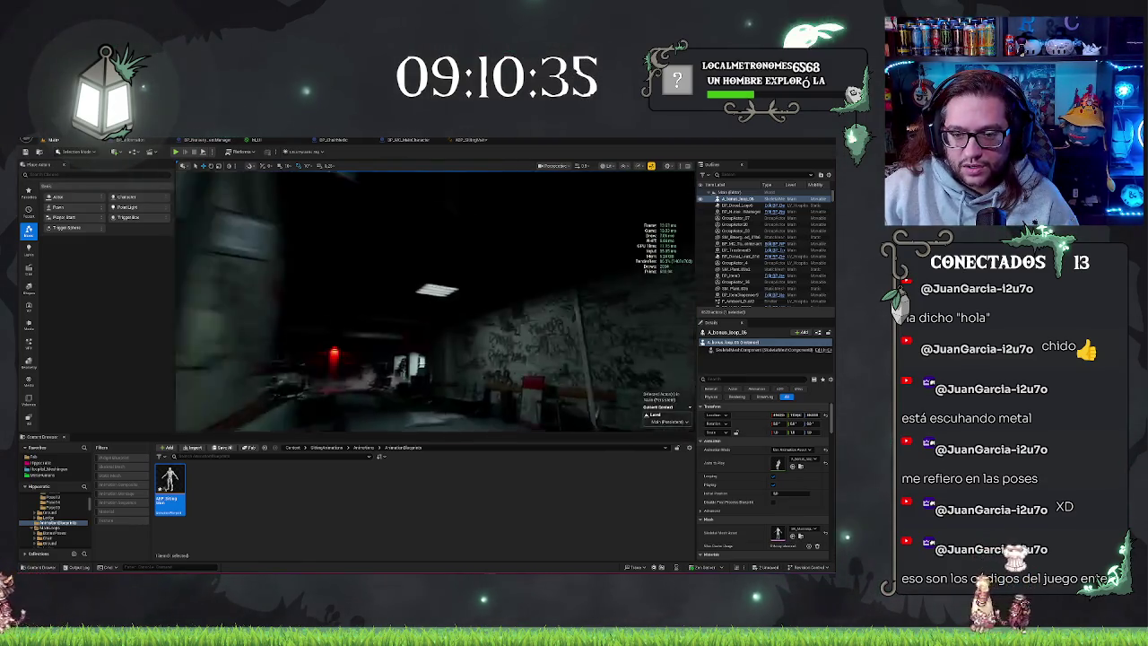
pyautogui.press('w')
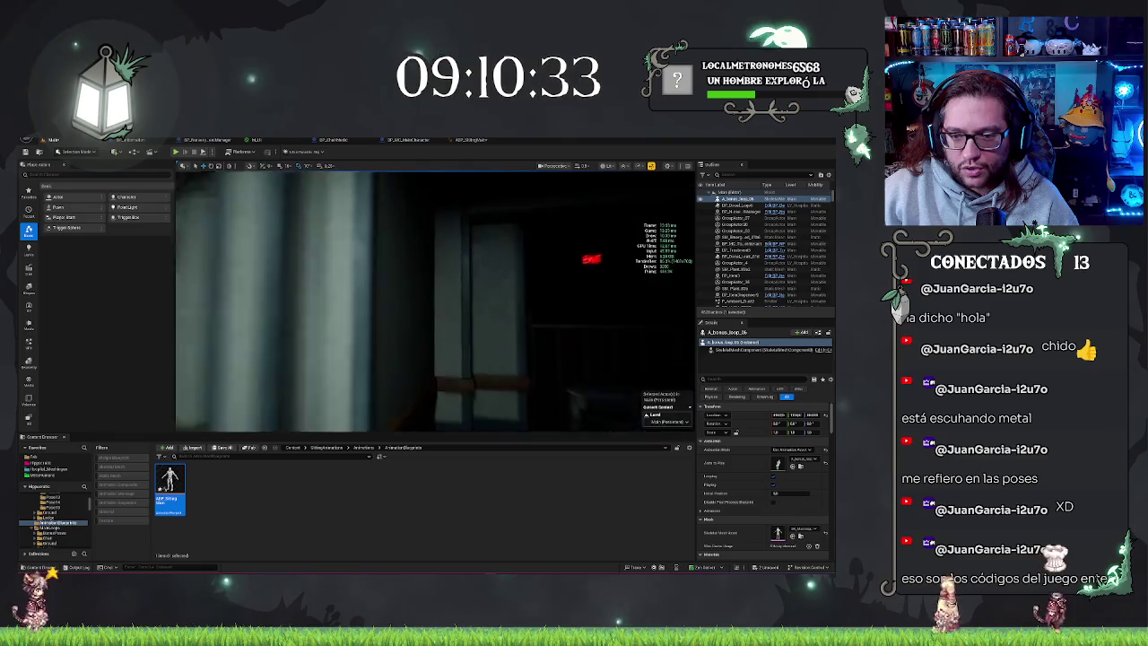
pyautogui.press('w')
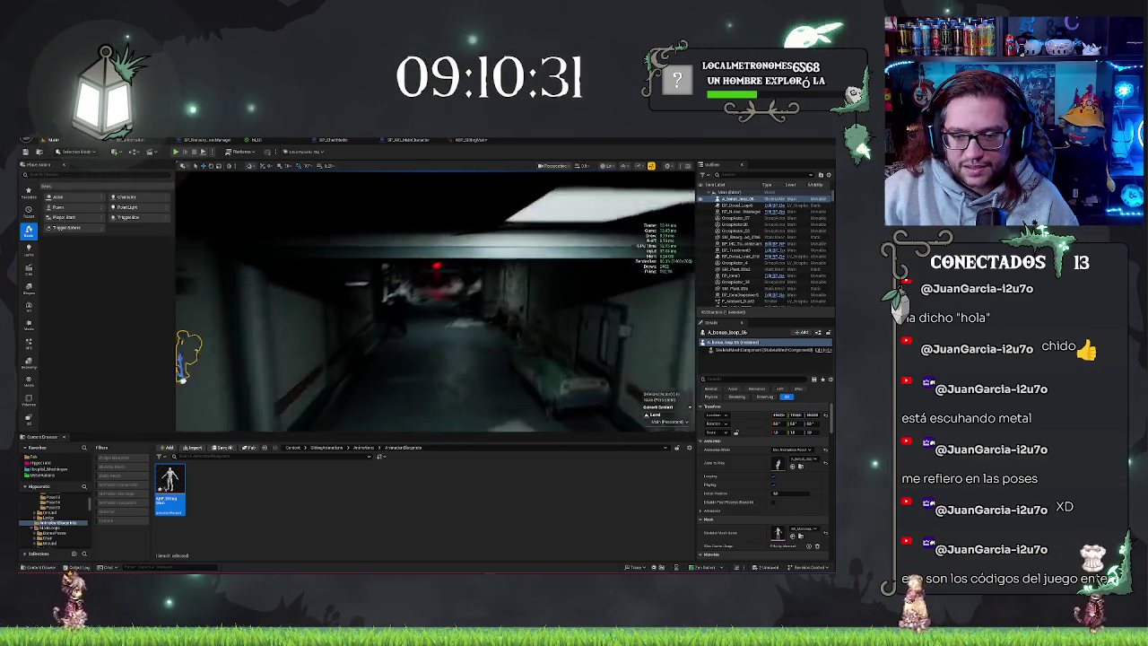
# In the Content Browser, browse to Blueprints > Mechanics > Surgery.
pyautogui.click(43, 466)
pyautogui.click(205, 477)
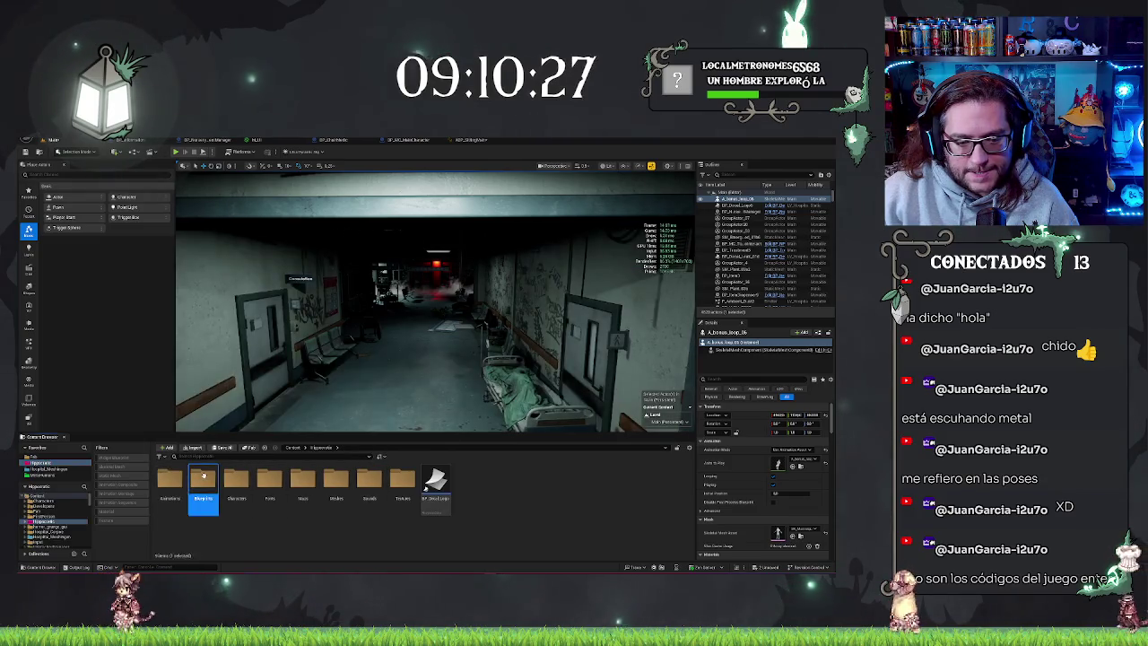
pyautogui.doubleClick(205, 476)
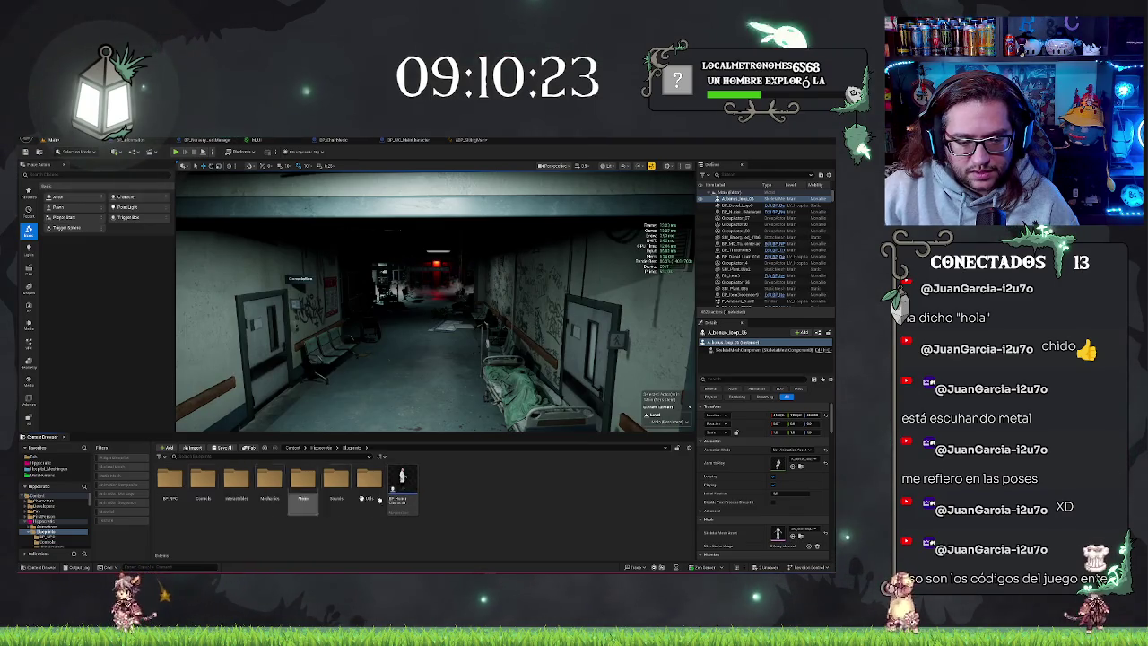
pyautogui.doubleClick(273, 485)
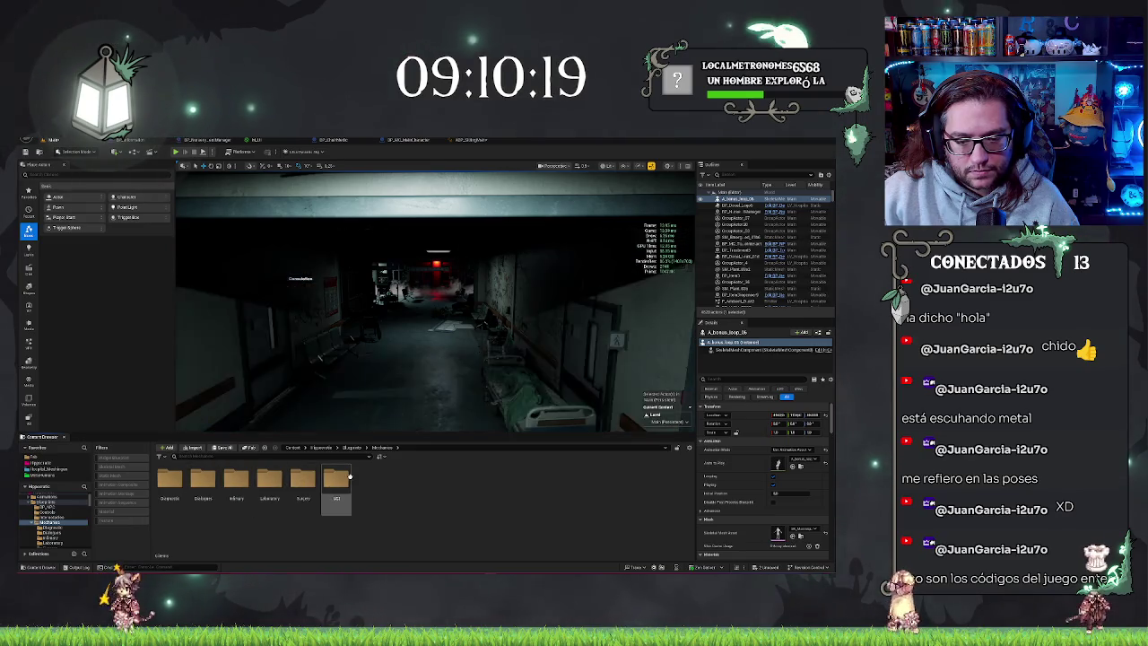
pyautogui.doubleClick(303, 482)
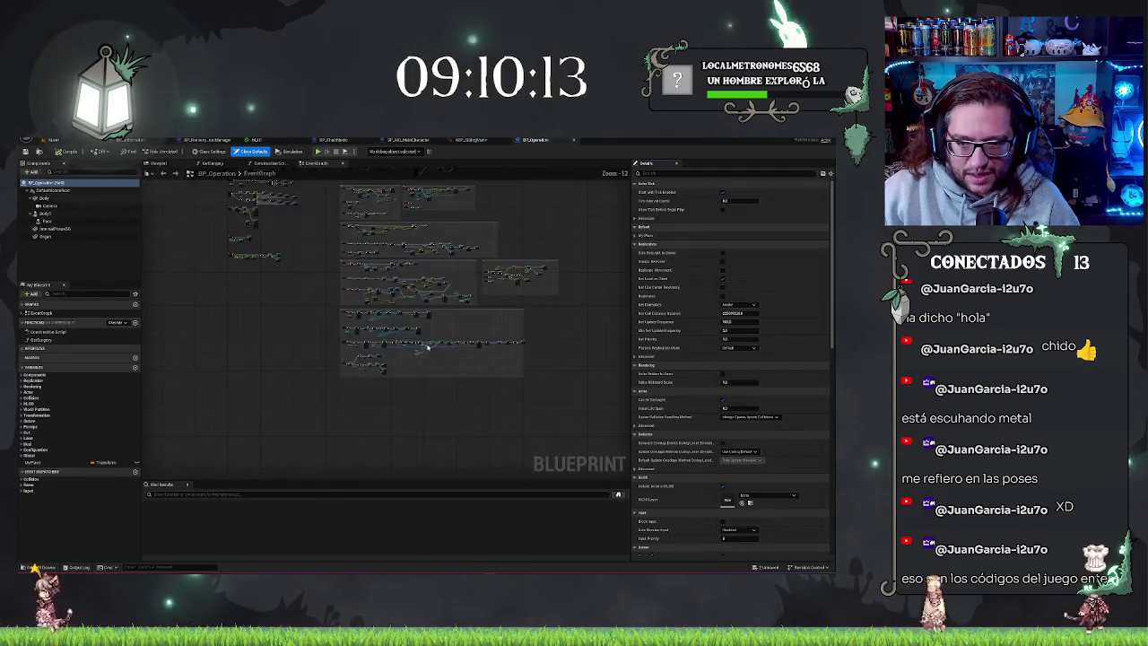
# Zoom and pan across BP_Operation's event graph networks, then return to the level editor.
pyautogui.scroll(2, 327, 390)
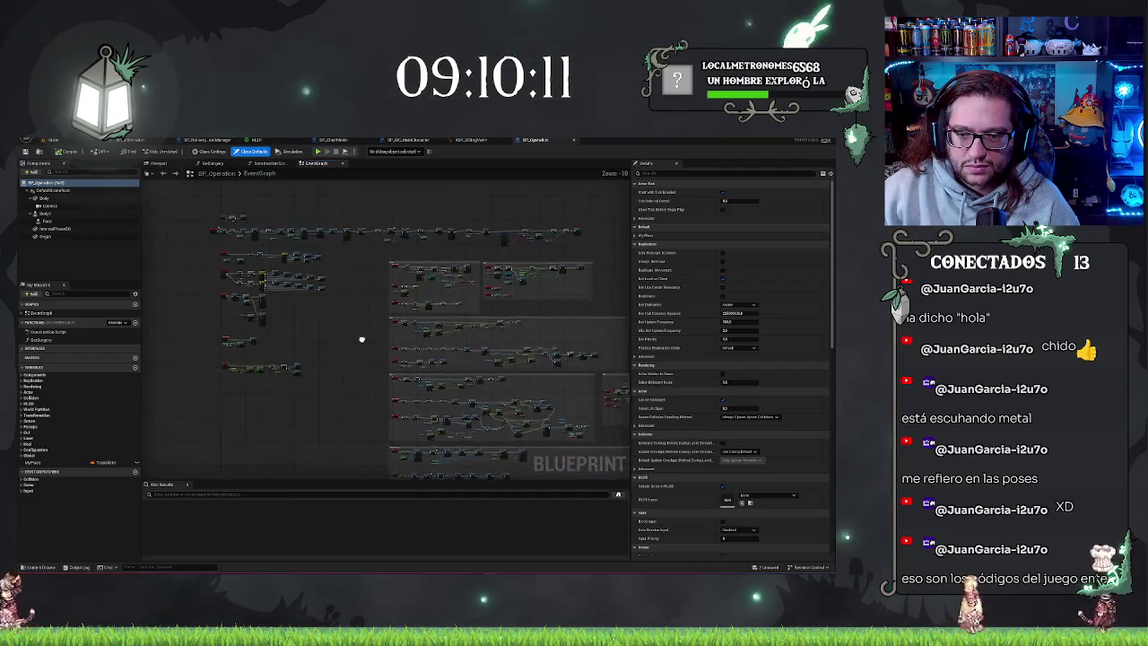
pyautogui.scroll(8, 445, 347)
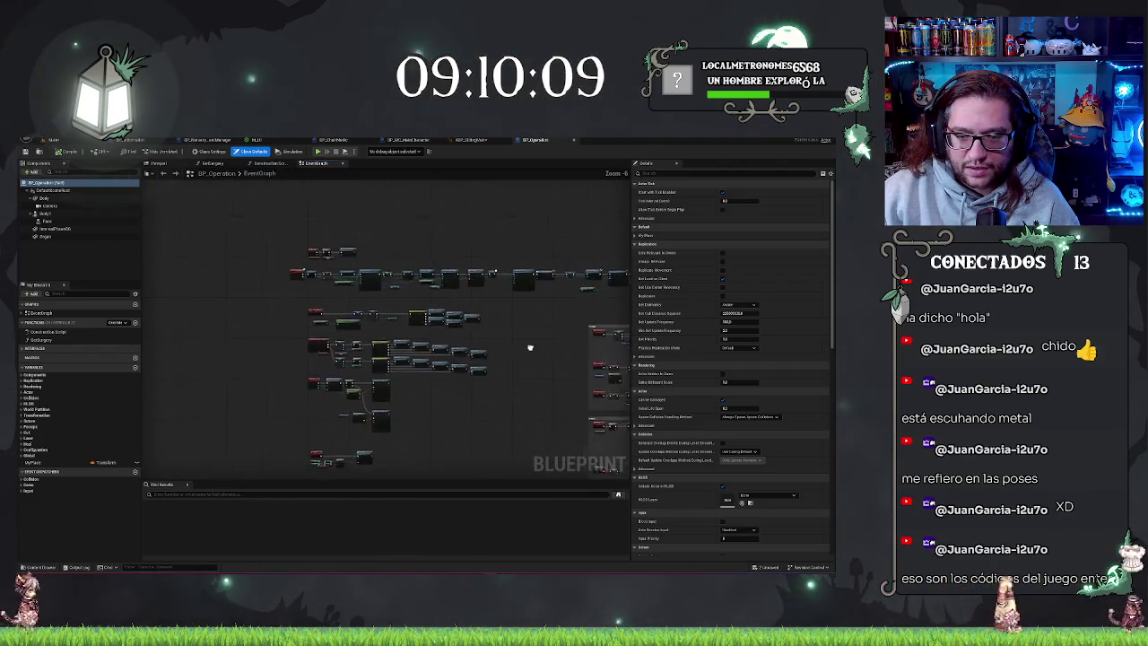
pyautogui.moveTo(445, 348); pyautogui.dragTo(531, 285)
pyautogui.scroll(-6, 550, 359)
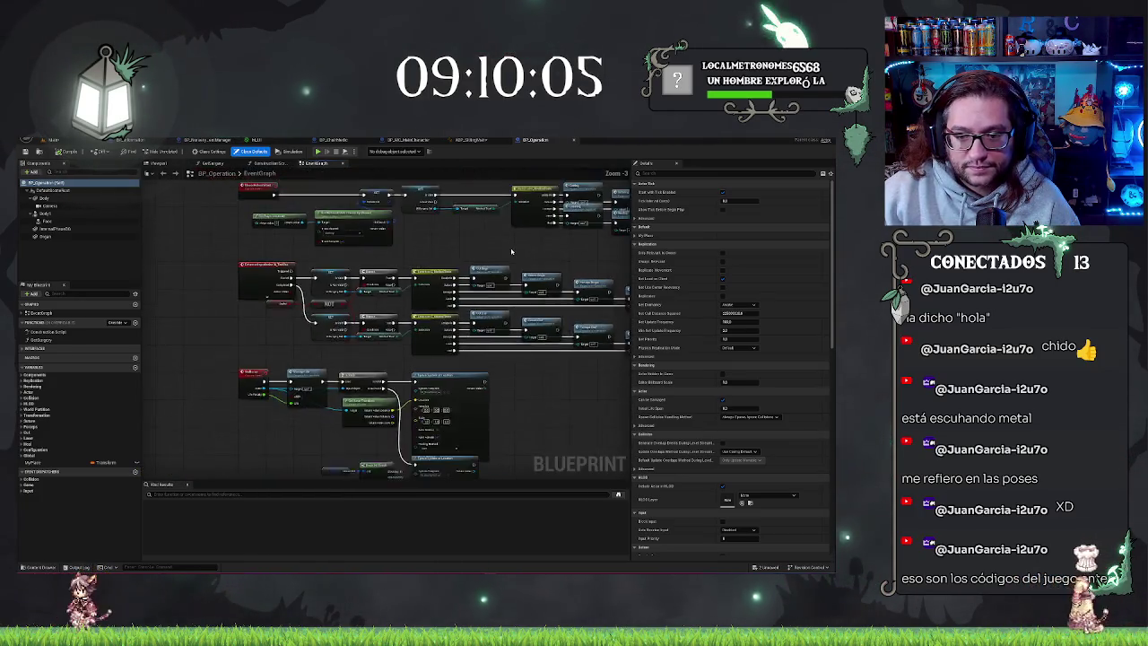
pyautogui.scroll(6, 417, 338)
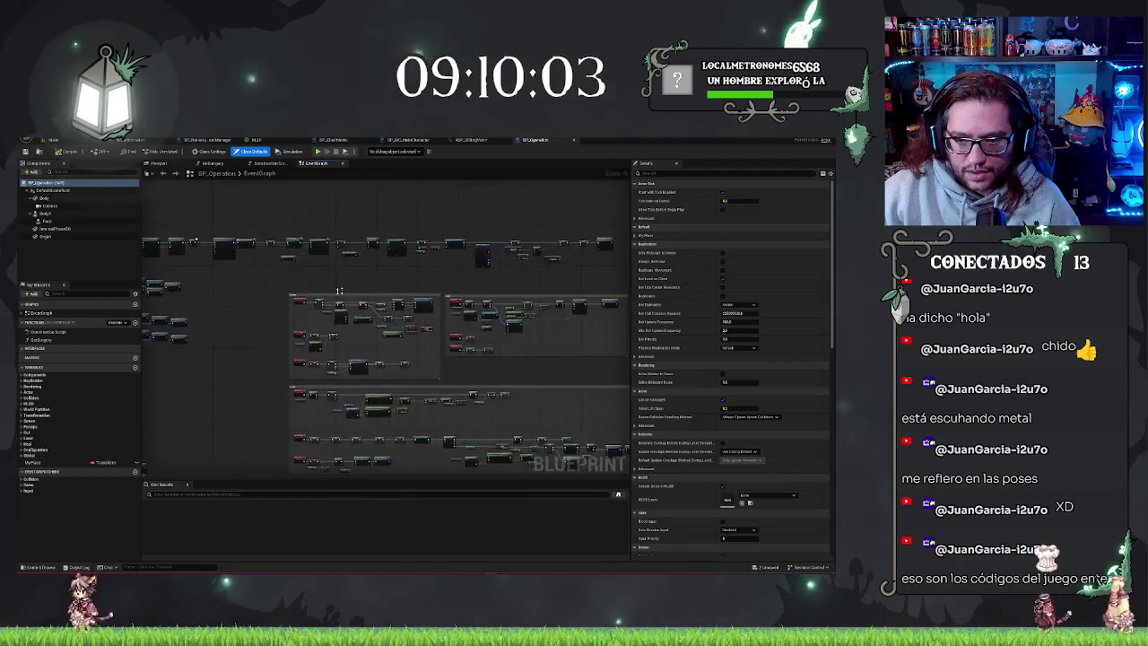
pyautogui.scroll(-5, 468, 409)
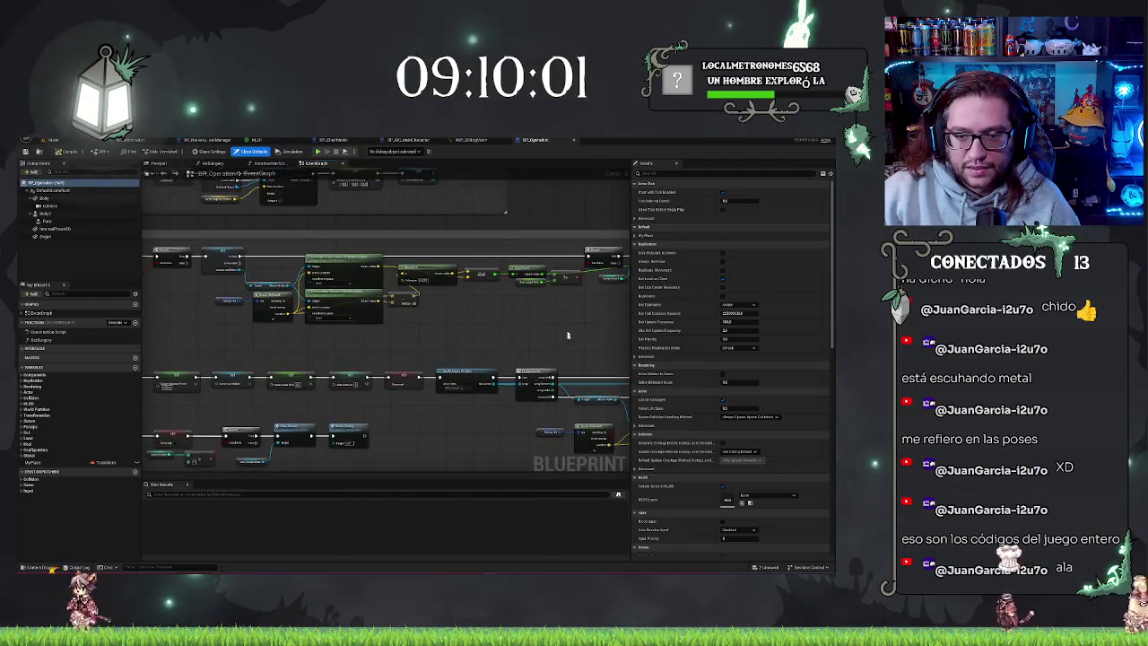
pyautogui.scroll(3, 550, 326)
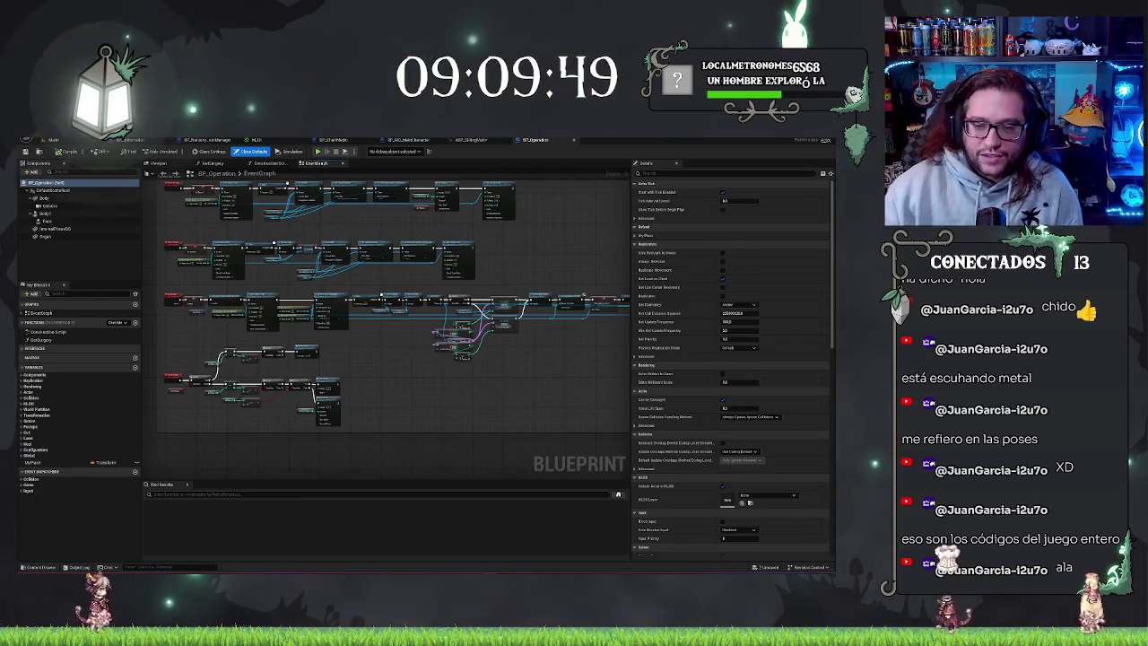
pyautogui.scroll(-5, 384, 320)
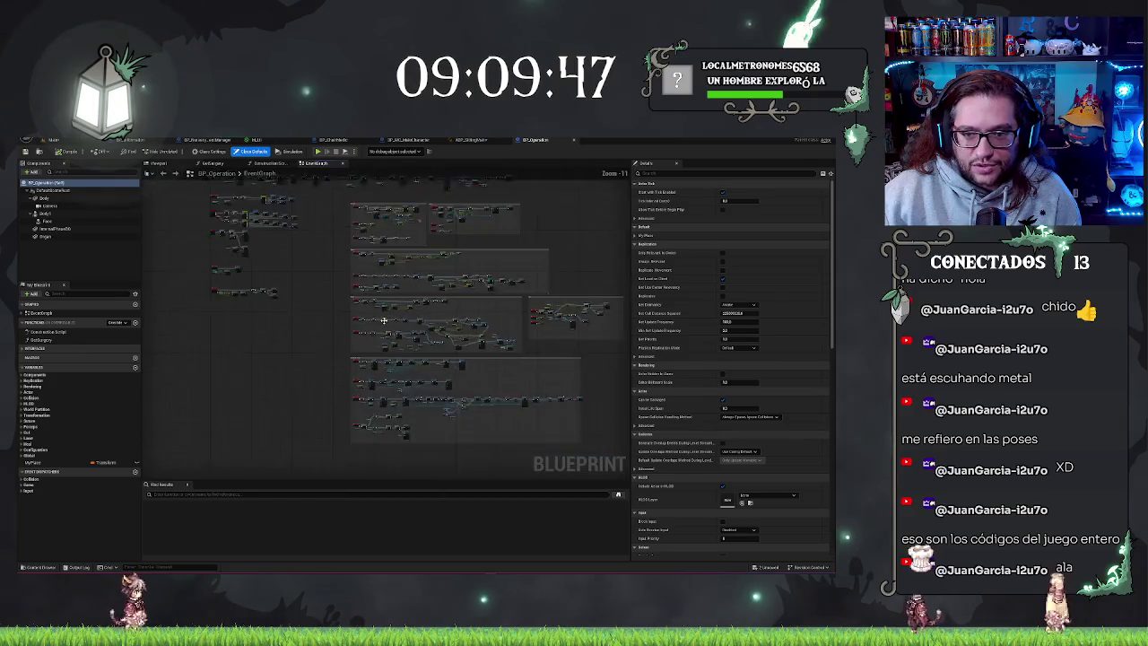
pyautogui.scroll(3, 384, 320)
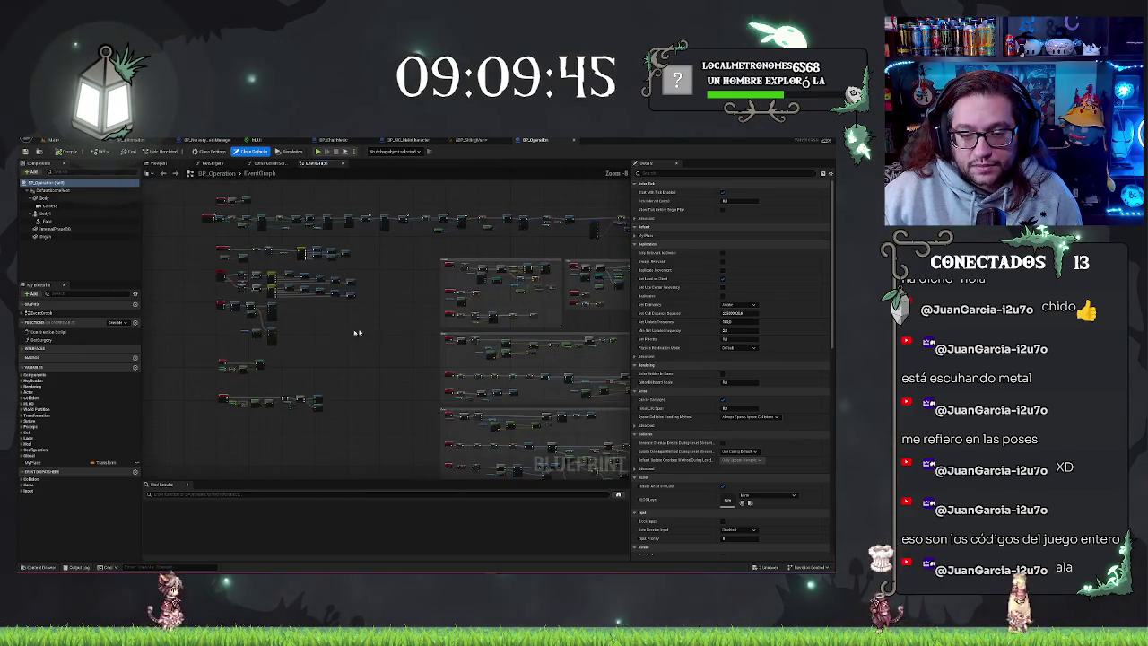
pyautogui.moveTo(356, 333); pyautogui.dragTo(440, 379)
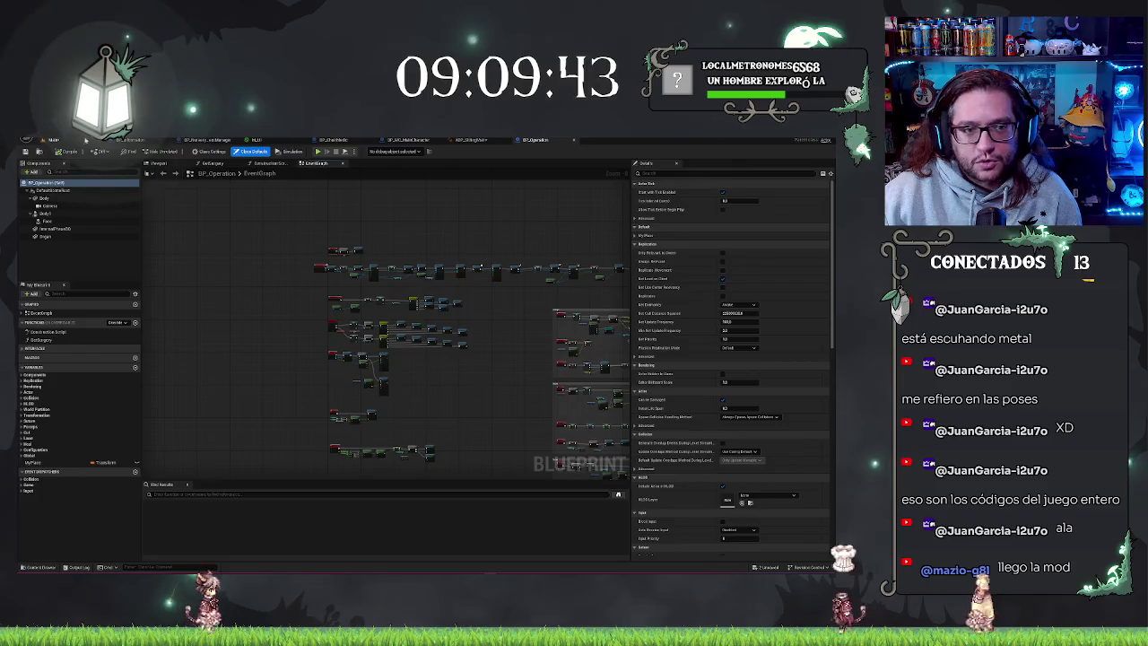
pyautogui.click(86, 141)
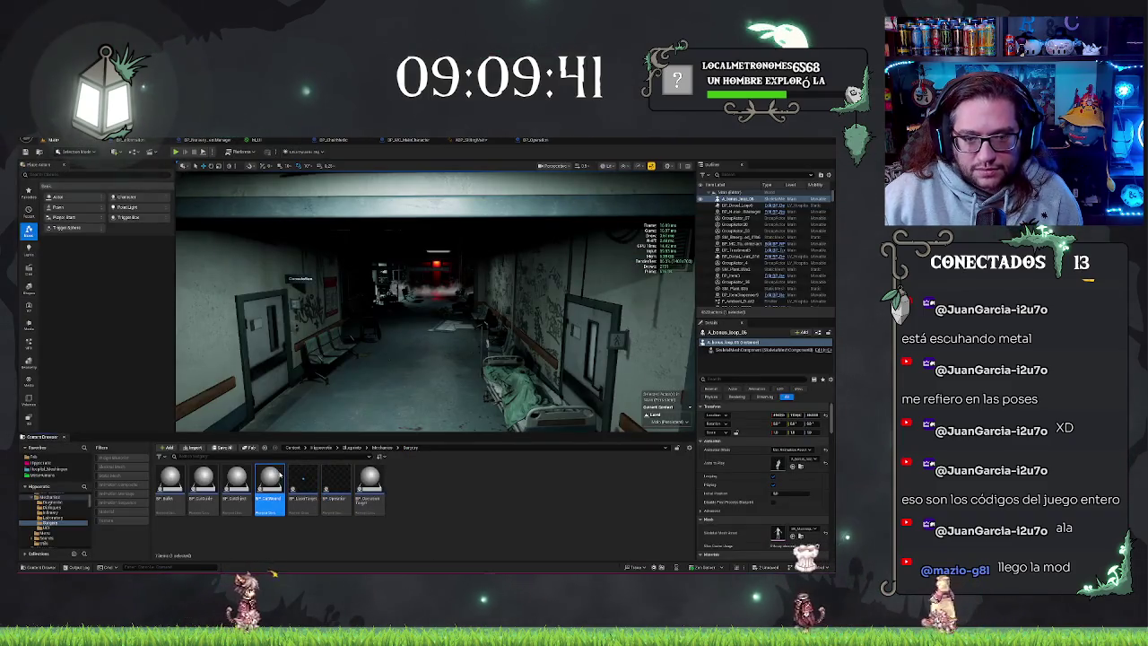
# Open BP_CutWound, pan its event graph to centre the nodes, then close it to return to BP_Operation.
pyautogui.doubleClick(269, 484)
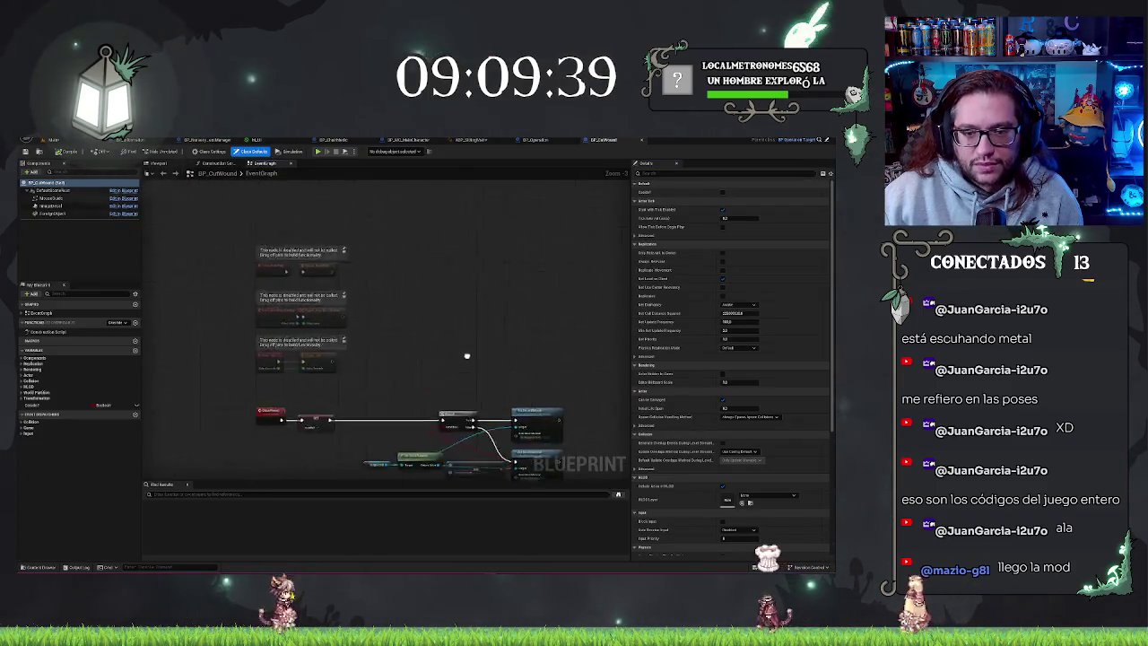
pyautogui.scroll(3, 418, 243)
pyautogui.moveTo(418, 243)
pyautogui.mouseDown()
pyautogui.moveTo(341, 236)
pyautogui.moveTo(476, 236)
pyautogui.mouseUp()
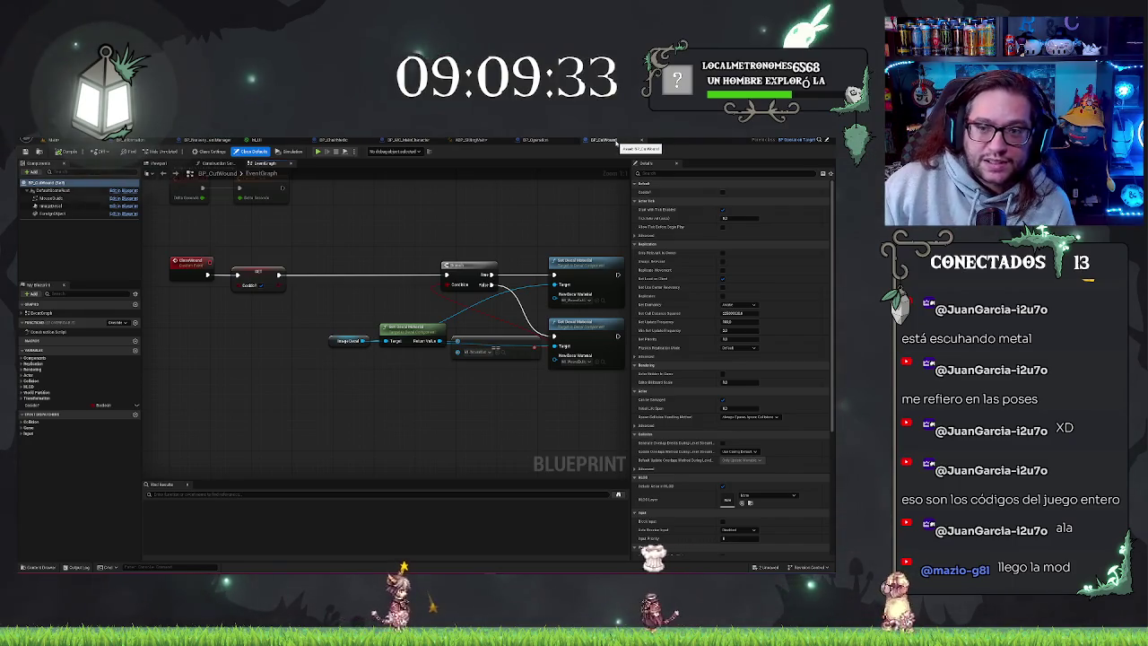
pyautogui.click(617, 140)
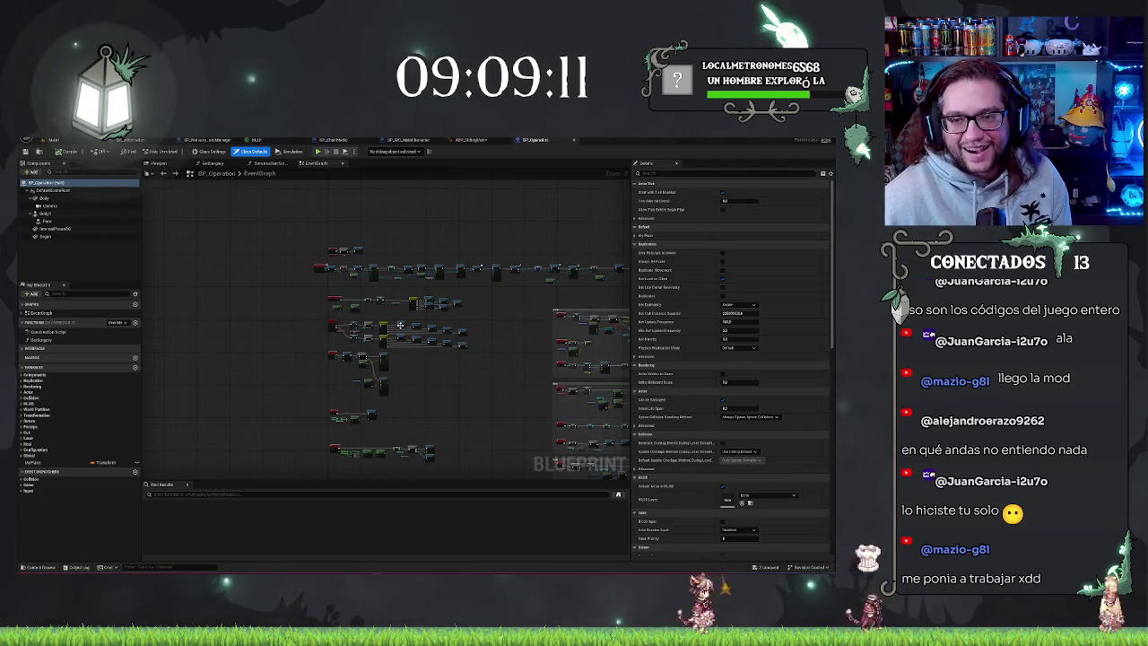
pyautogui.moveTo(469, 220); pyautogui.dragTo(454, 212)
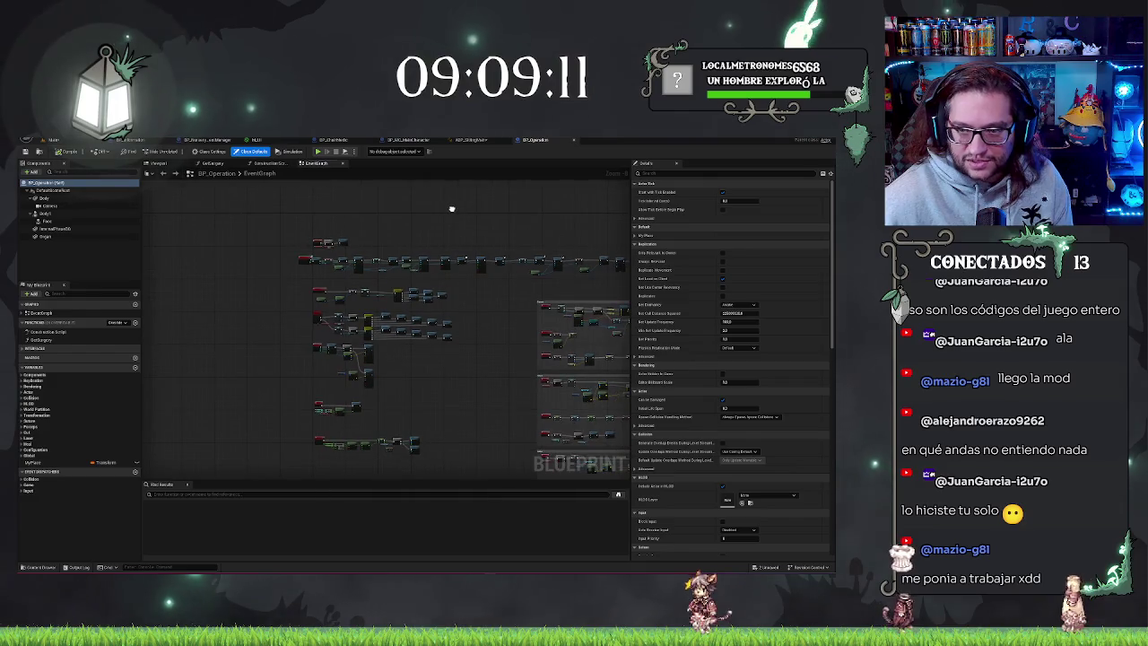
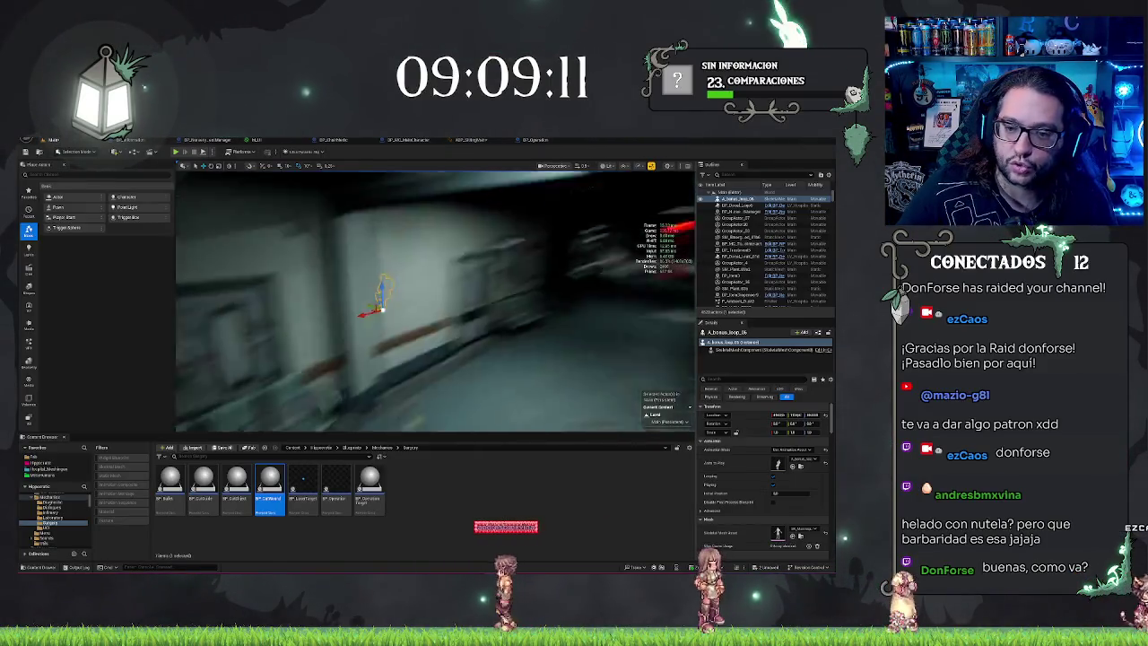
# Turn the view along the corridor wall, then maximize the Tango District Demo store window.
pyautogui.moveTo(532, 307); pyautogui.dragTo(532, 307)
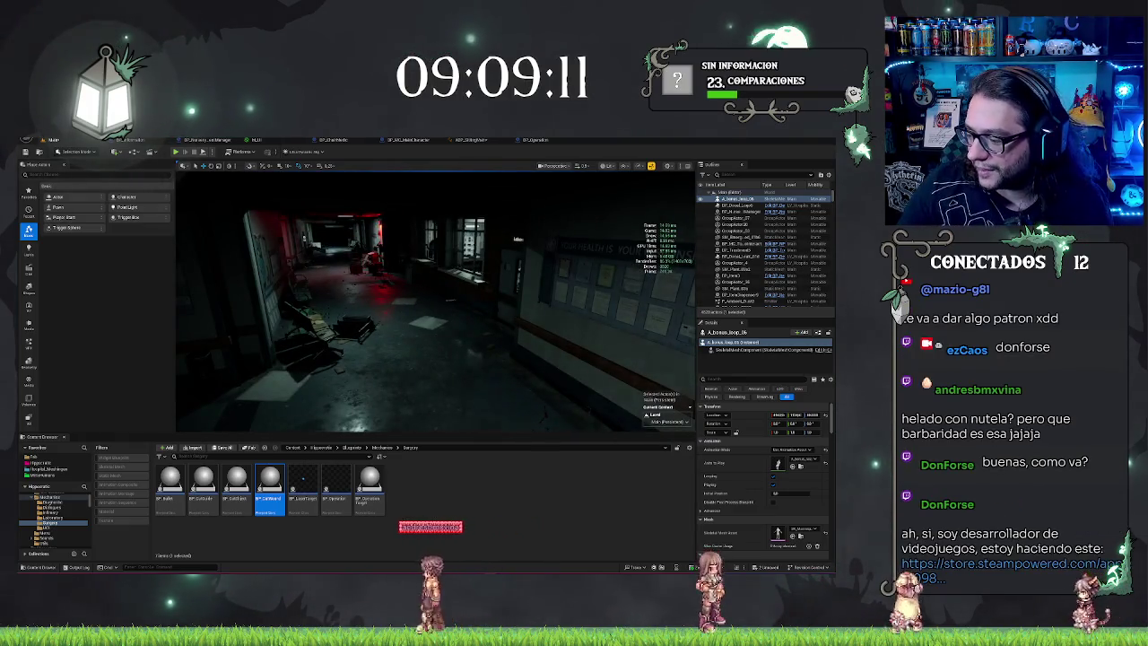
pyautogui.moveTo(653, 307); pyautogui.dragTo(653, 307)
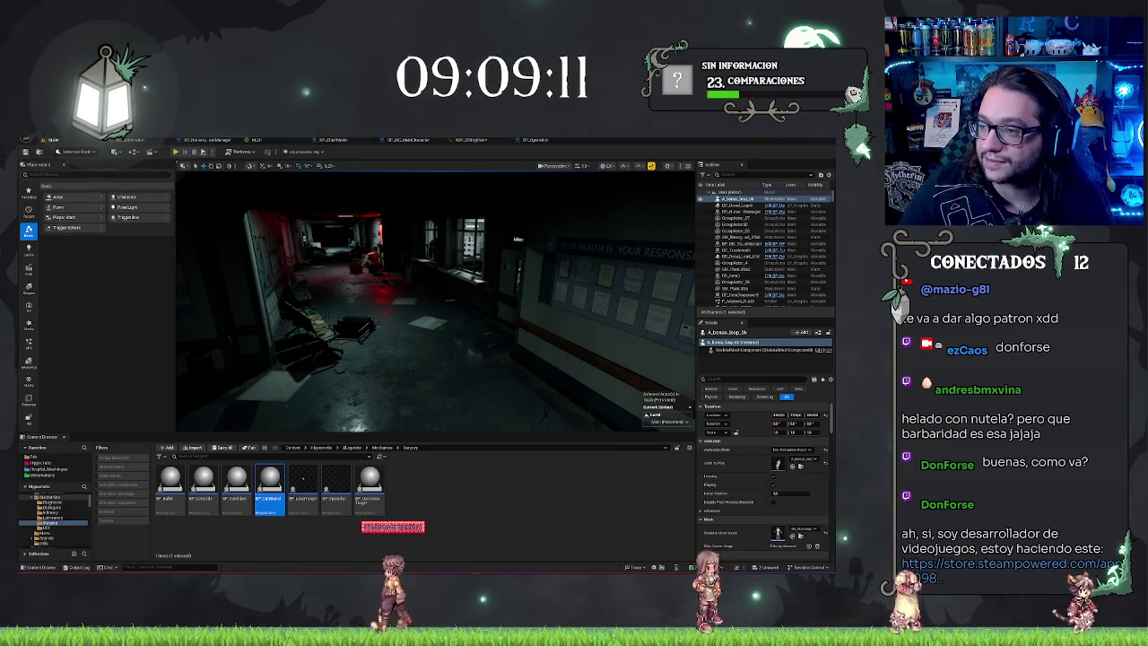
pyautogui.moveTo(369, 213); pyautogui.dragTo(384, 199)
pyautogui.doubleClick(384, 199)
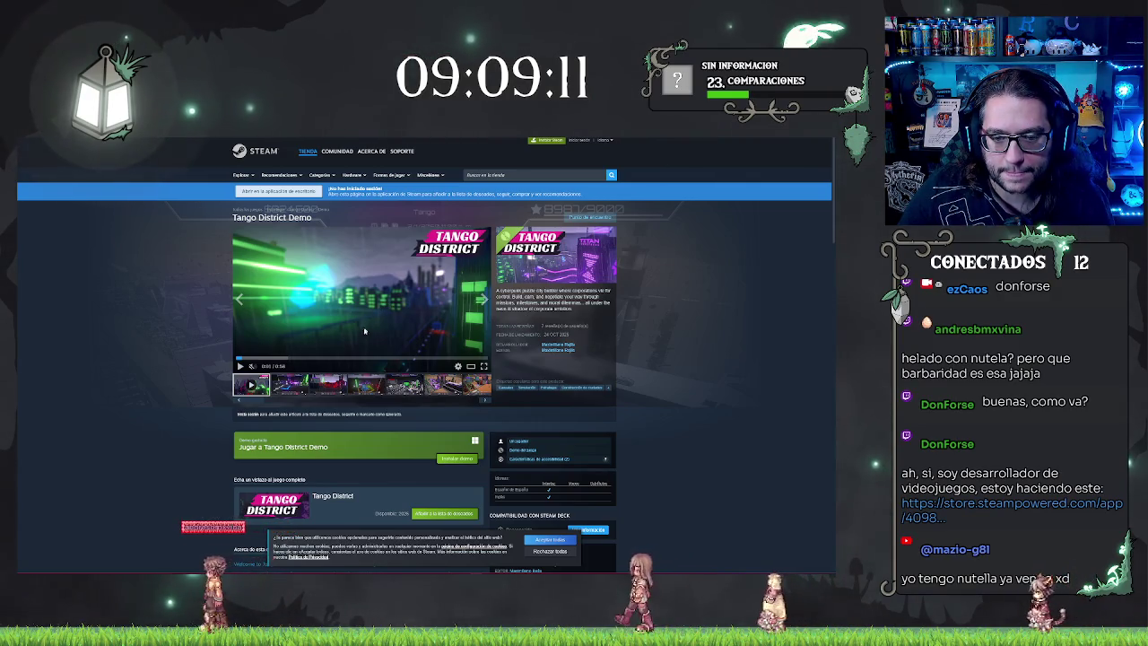
# Skip the Tango District Demo trailer to 0:24 and view the fifth and fourth screenshots.
pyautogui.click(339, 357)
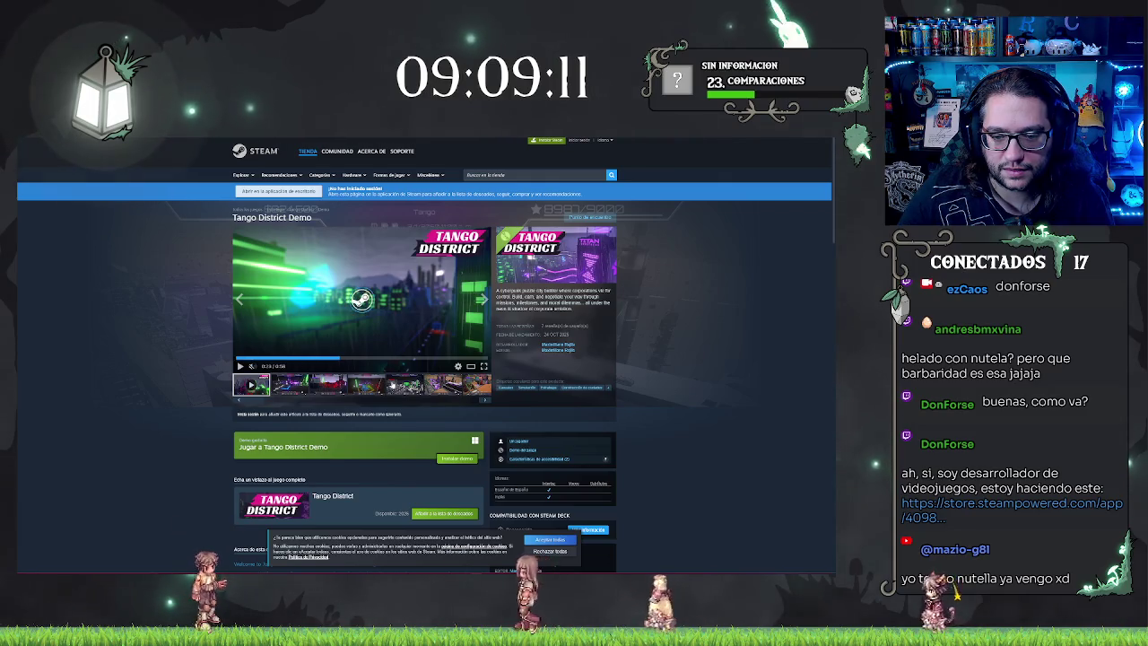
pyautogui.click(404, 385)
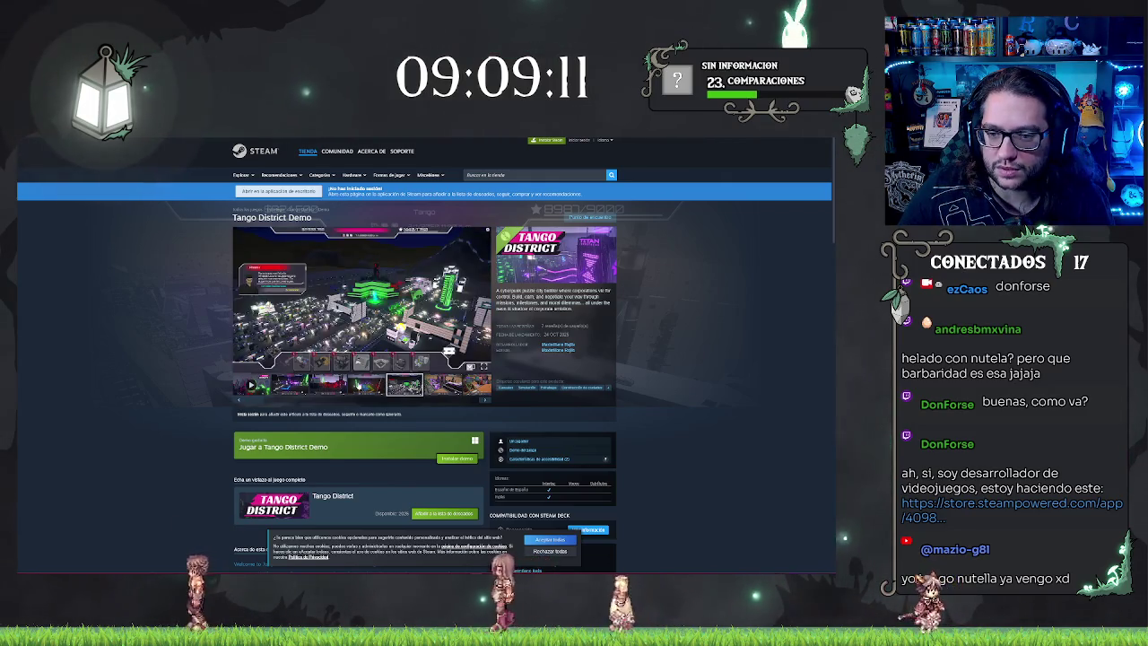
pyautogui.click(366, 385)
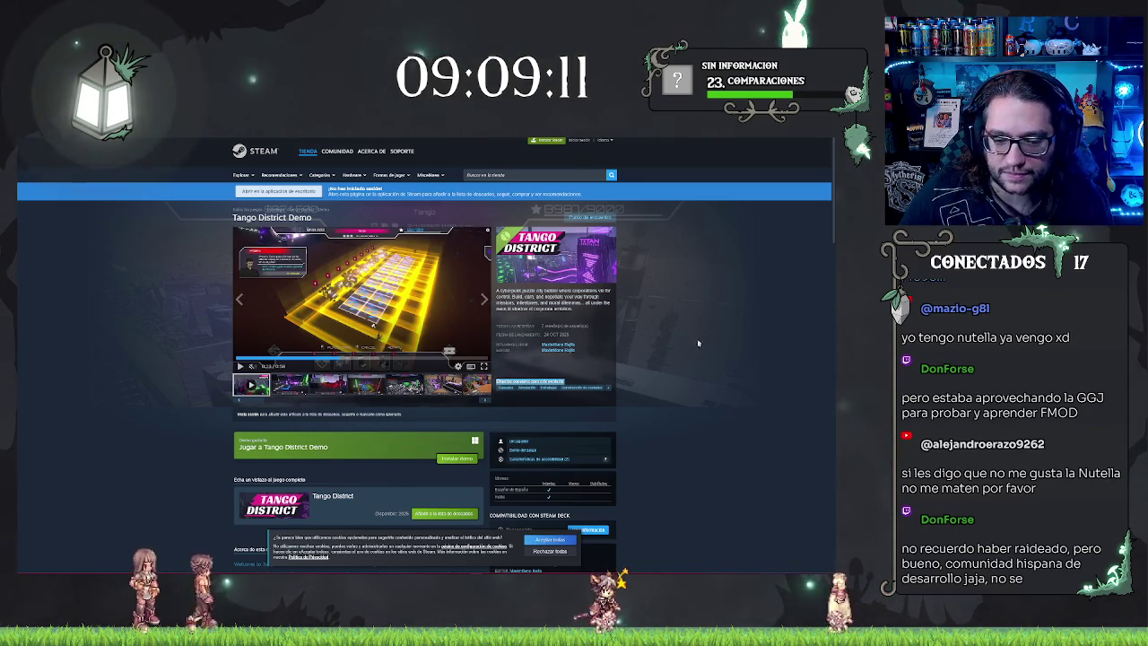
pyautogui.scroll(-3, 698, 339)
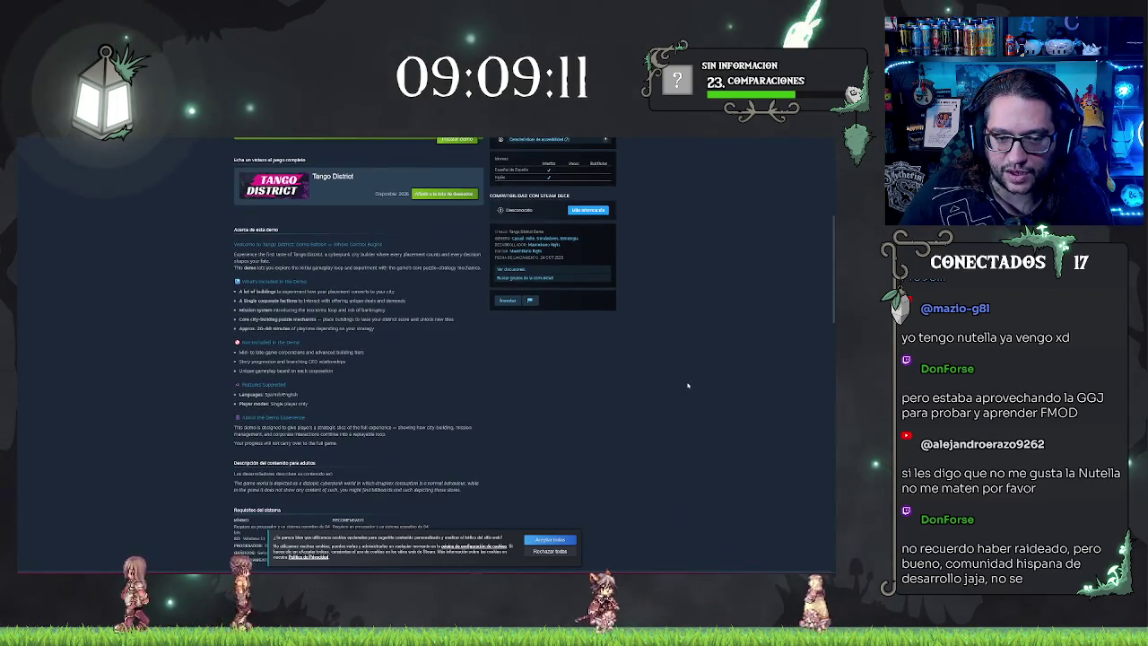
pyautogui.scroll(3, 661, 390)
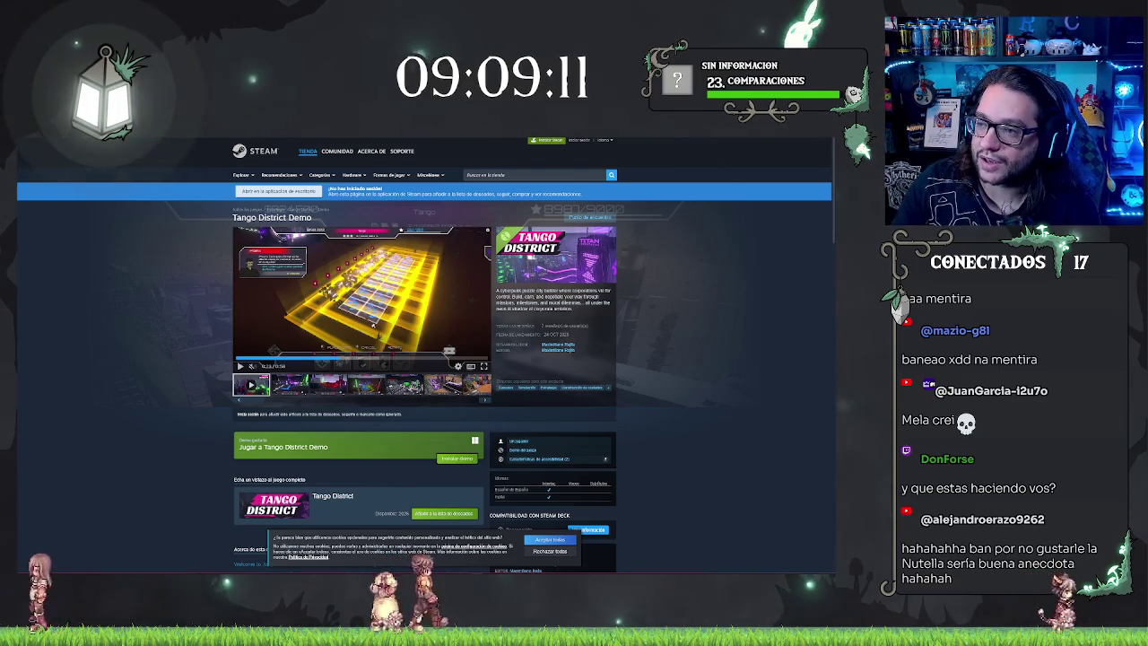
pyautogui.hotkey('alt', 'Tab')
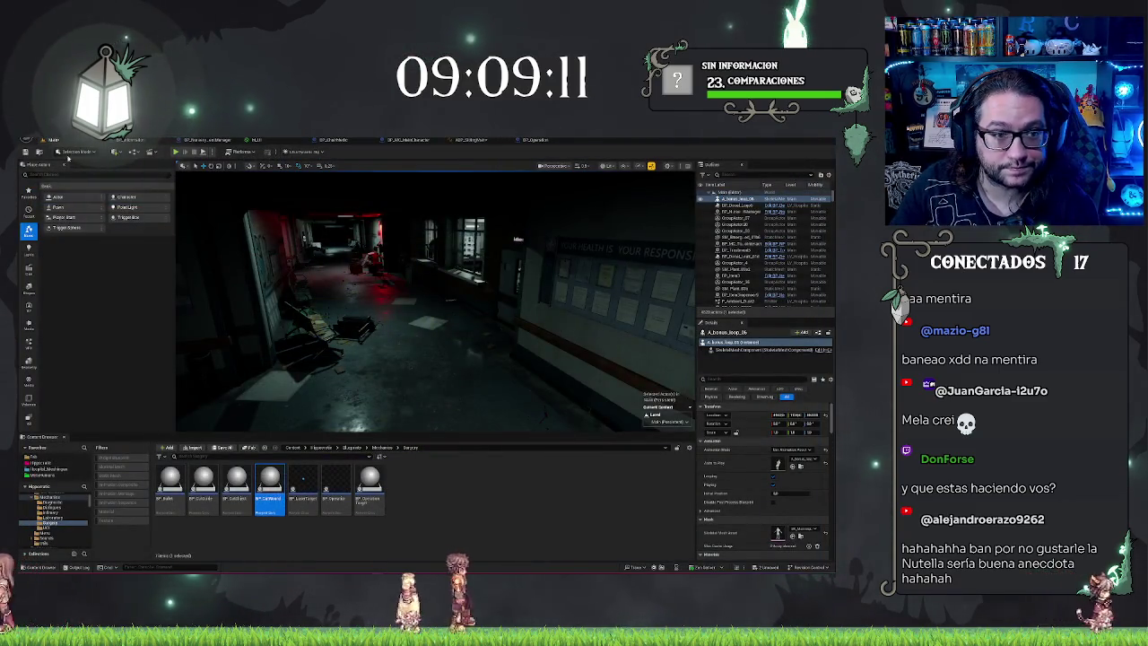
# Save all modified assets, then open the Main level from Recent Levels.
pyautogui.click(26, 152)
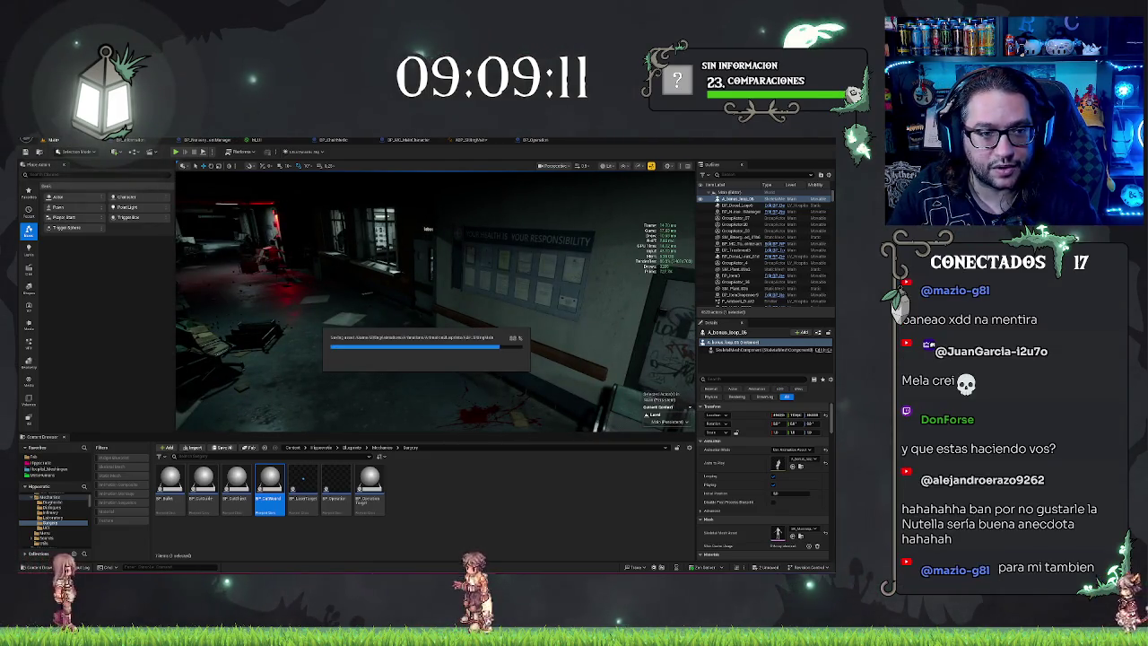
pyautogui.click(40, 141)
pyautogui.moveTo(90, 176)
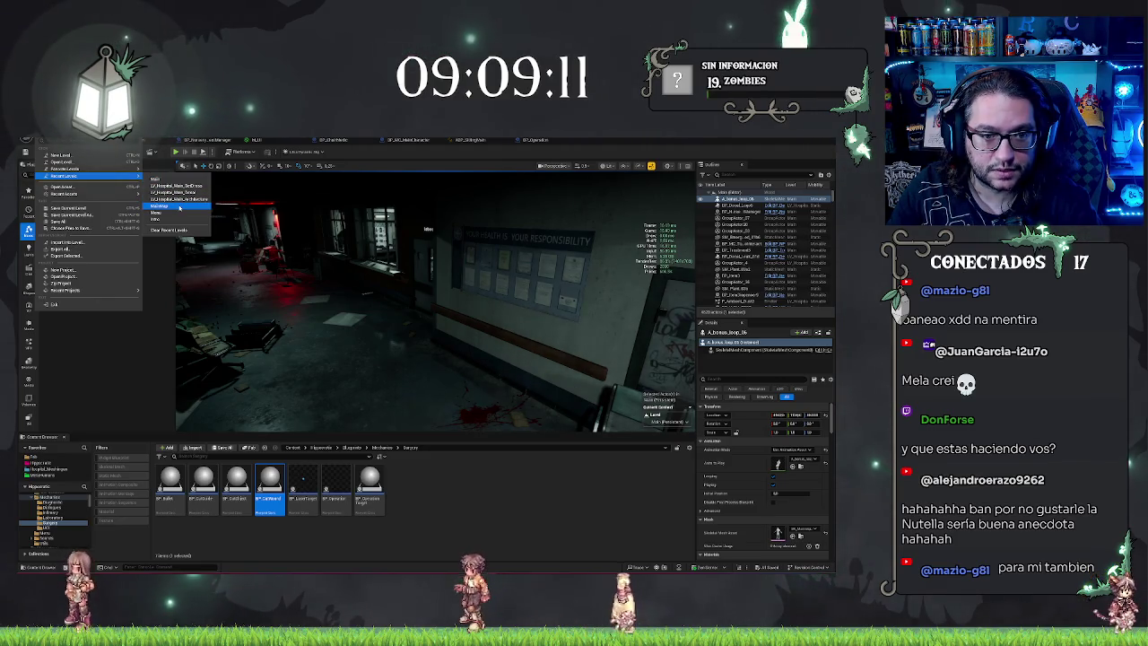
pyautogui.click(179, 207)
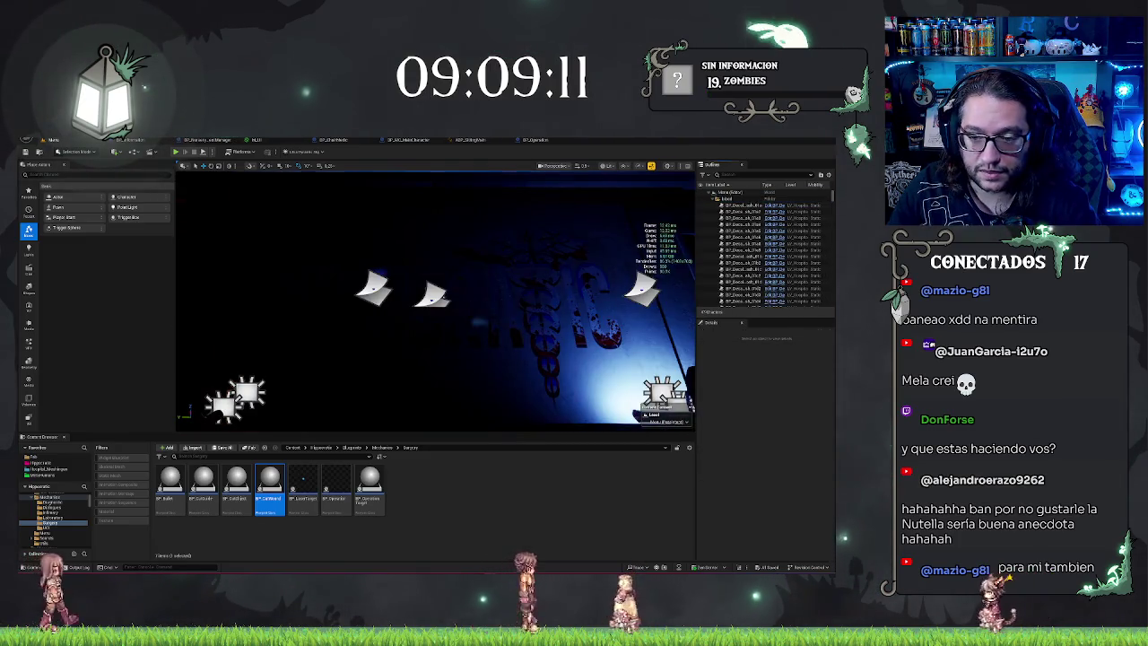
# Toggle Game View with G to preview the Main level without editor icons.
pyautogui.press('g')
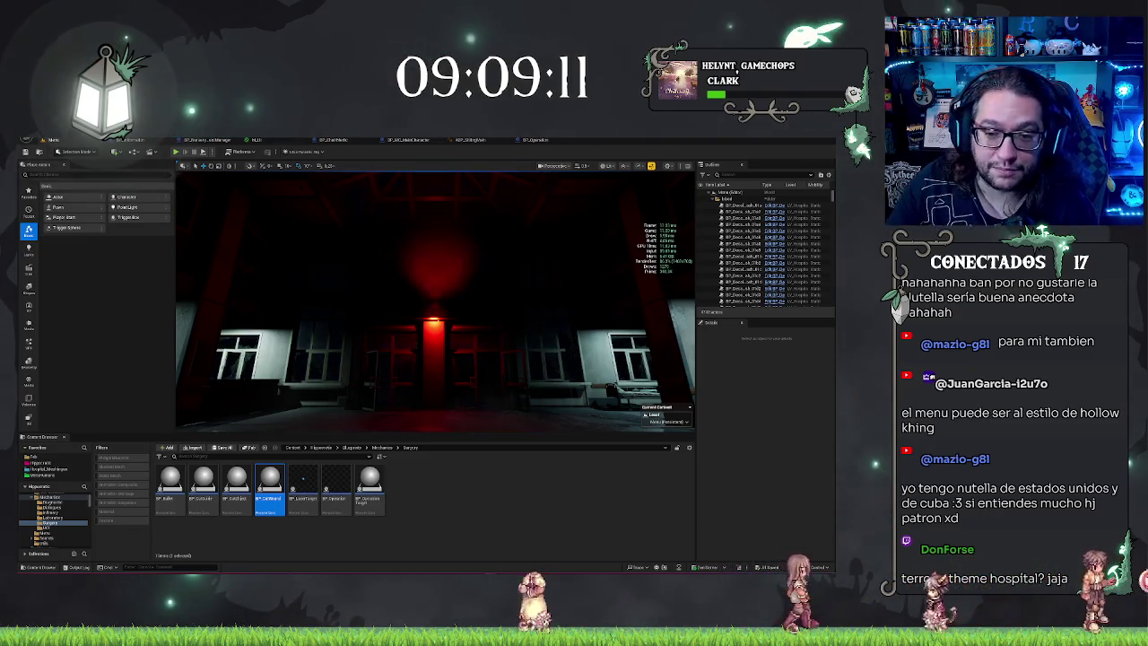
# Reopen the hospital level from Recent Levels and start Play In Editor with Alt+P.
pyautogui.click(50, 139)
pyautogui.moveTo(67, 176)
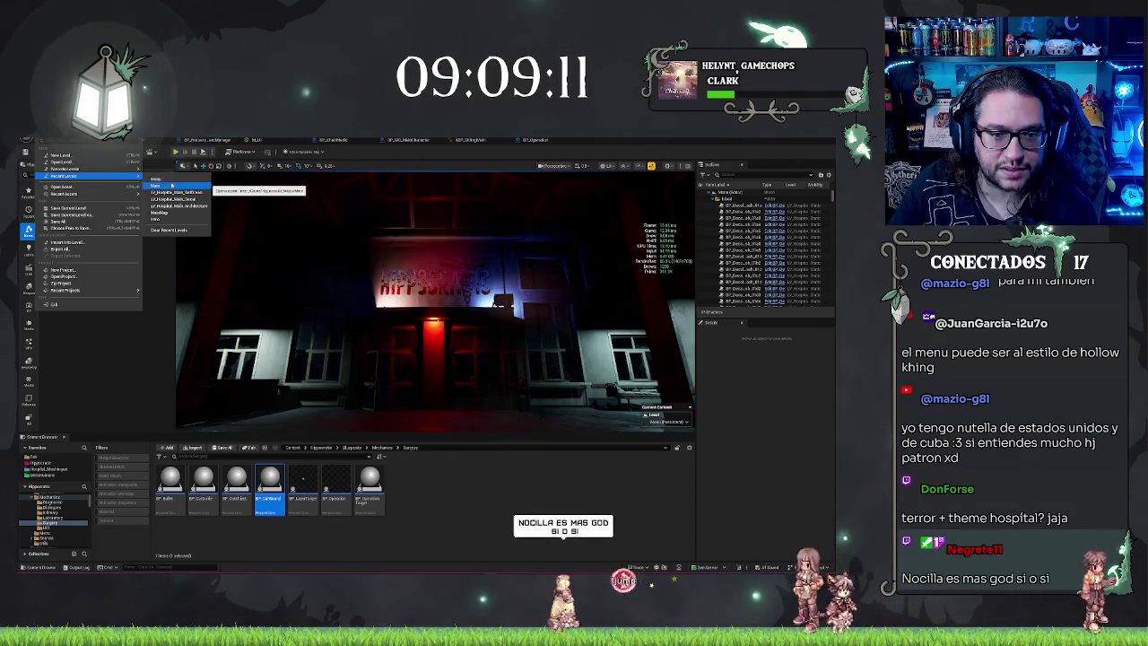
pyautogui.click(167, 182)
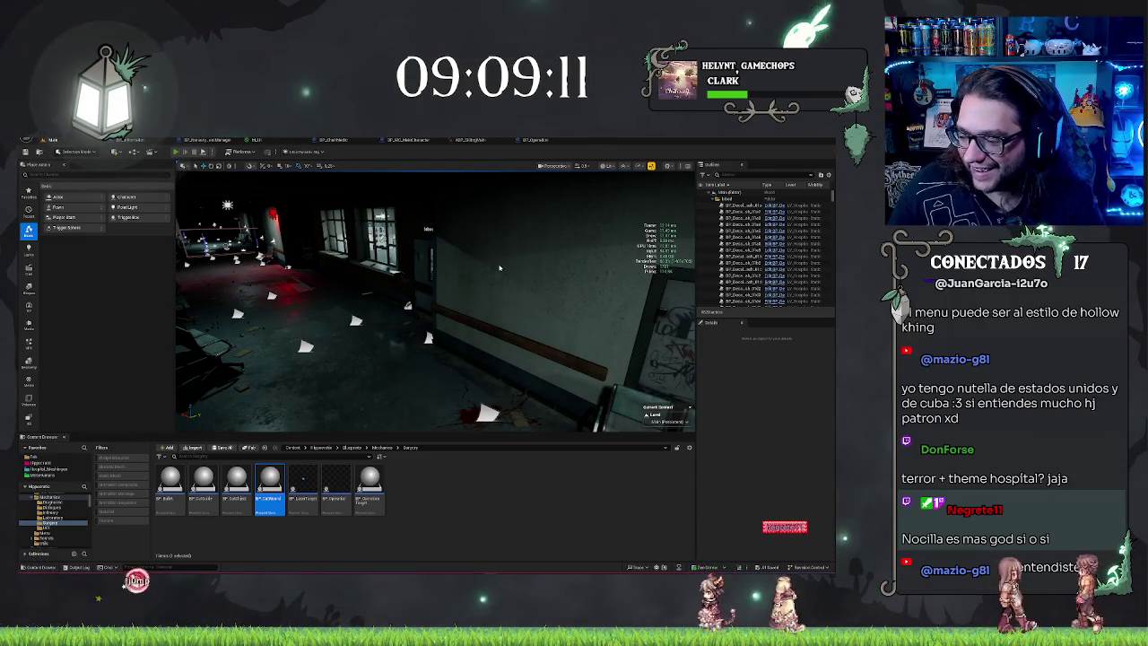
pyautogui.hotkey('alt', 'p')
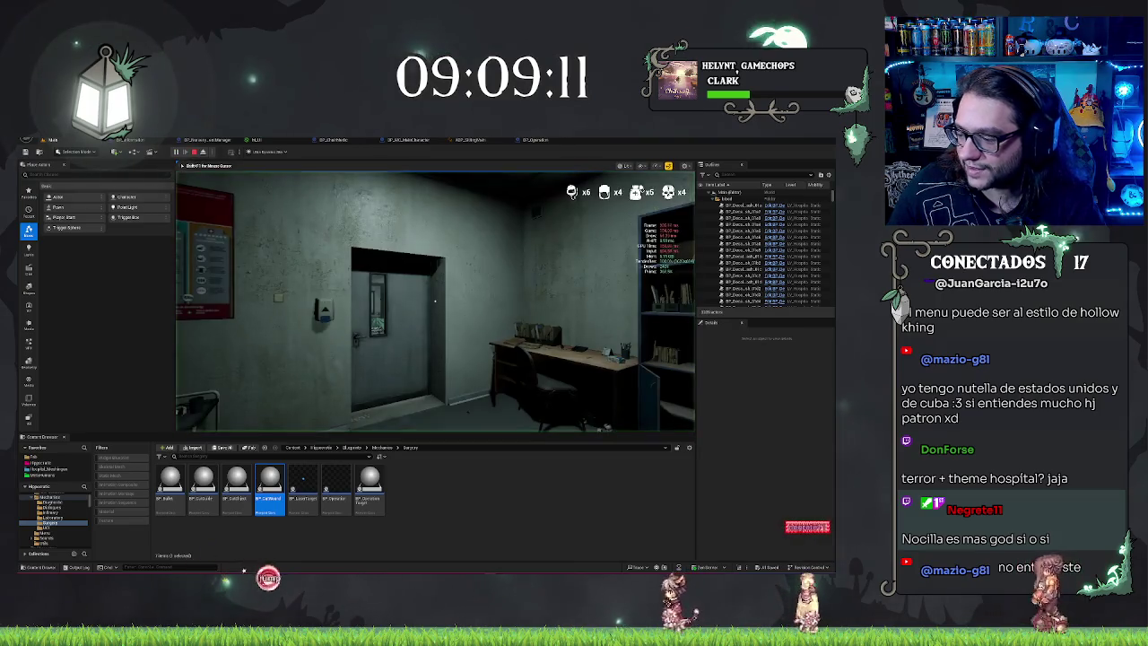
# Walk down the red-lit corridor into the dark room and talk to the bald patient.
pyautogui.press('w')
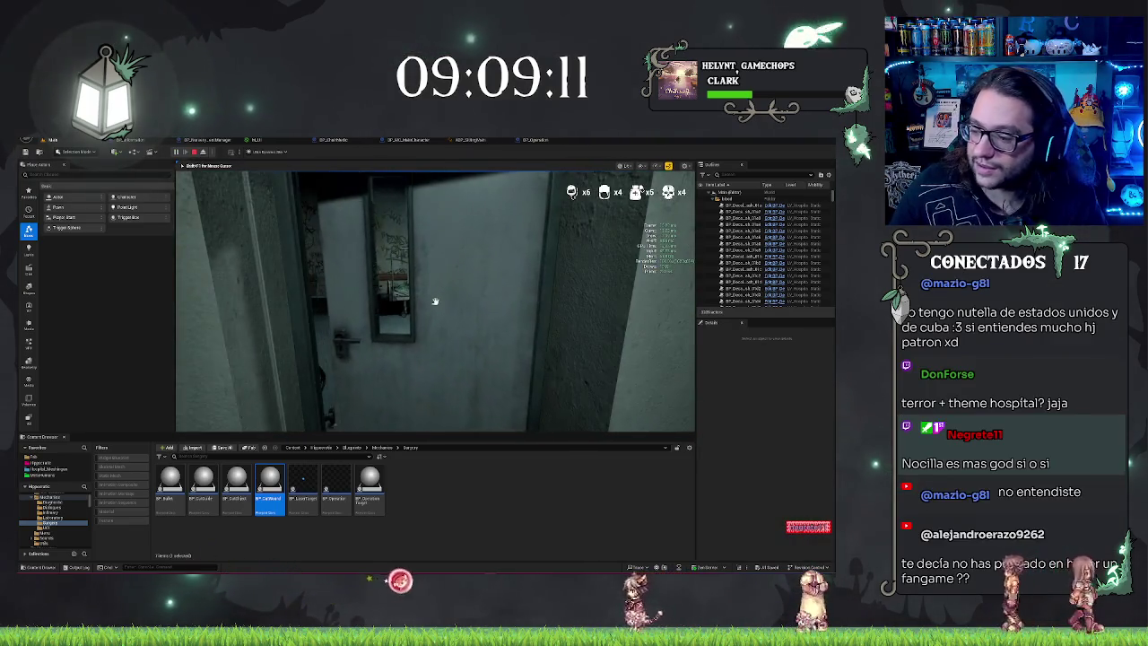
pyautogui.press('w')
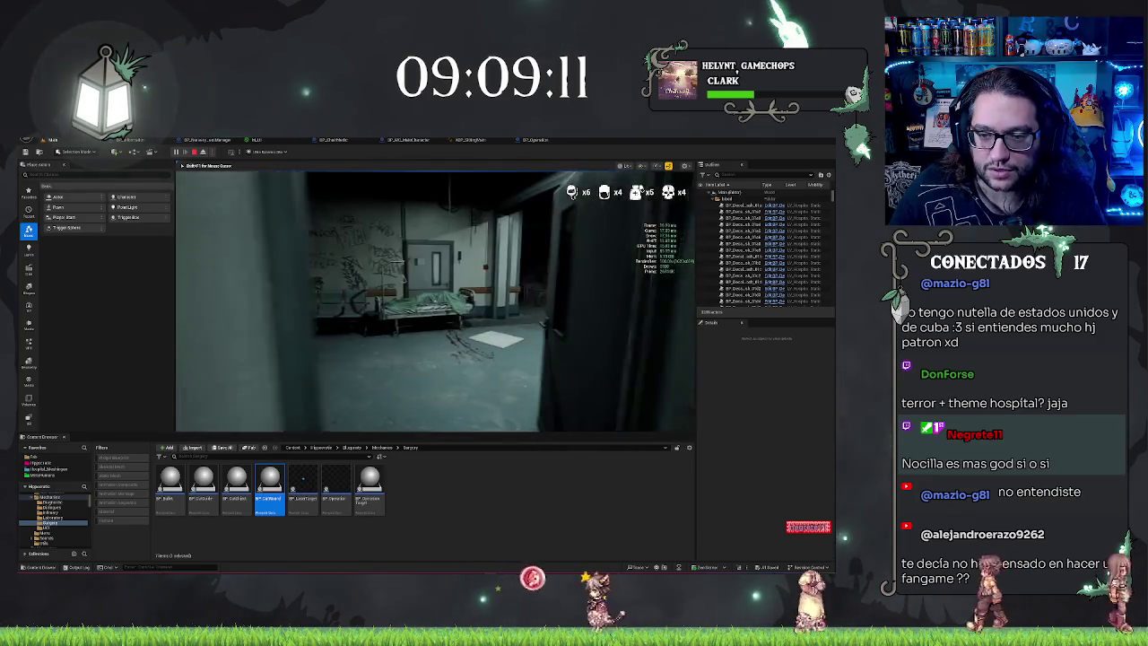
pyautogui.press('w')
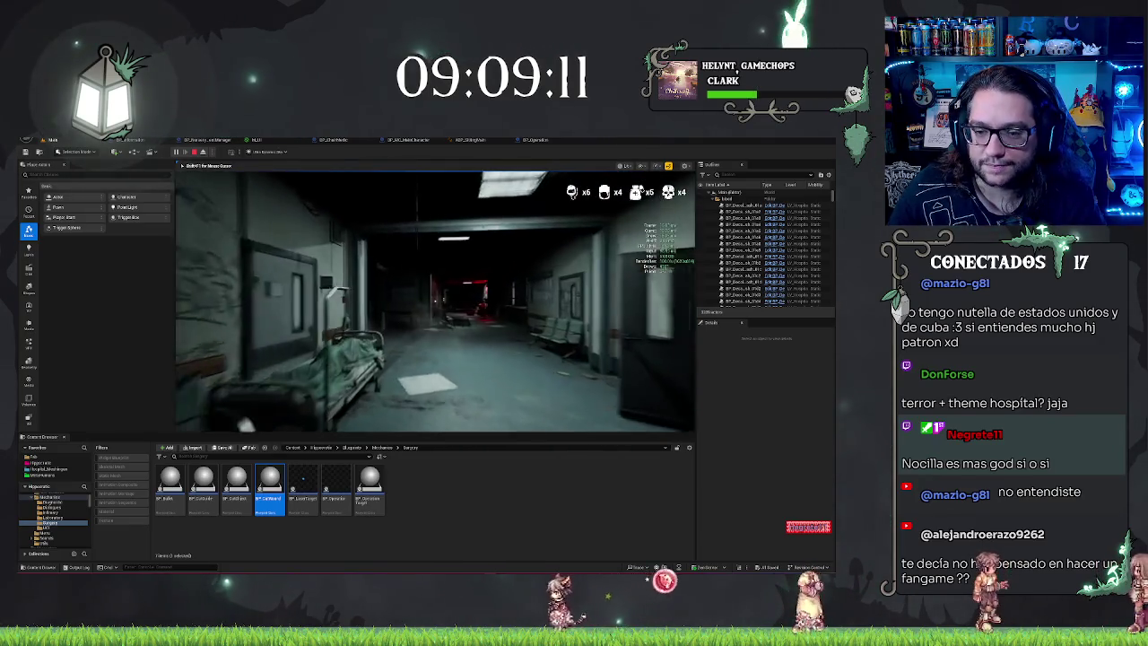
pyautogui.press('w')
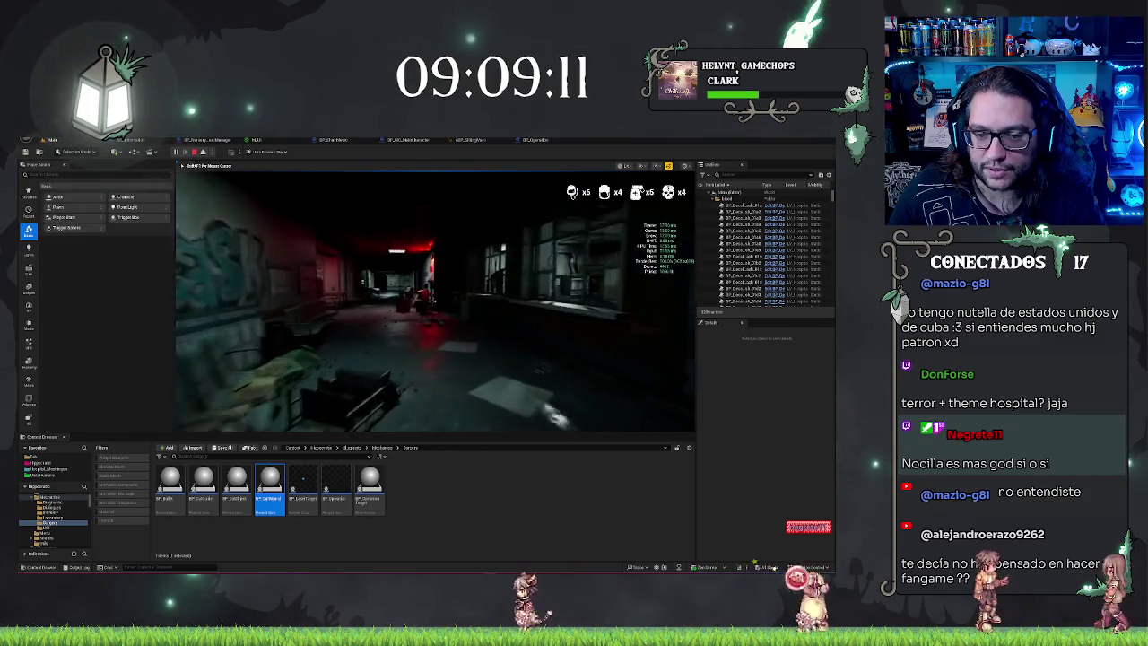
pyautogui.press('w')
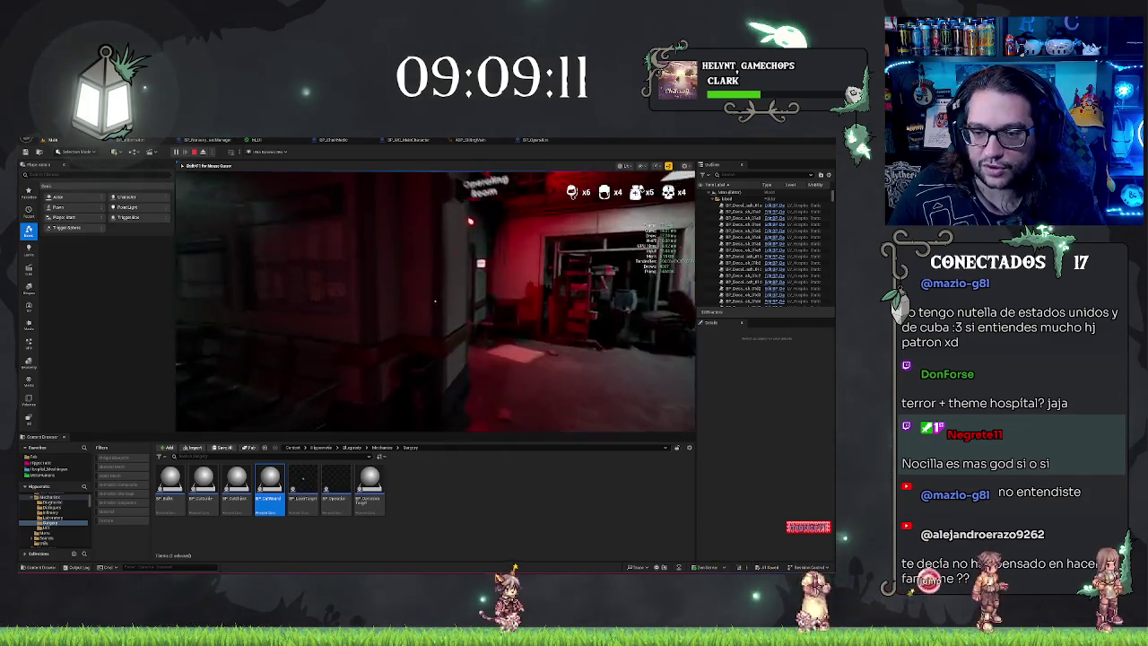
pyautogui.press('w')
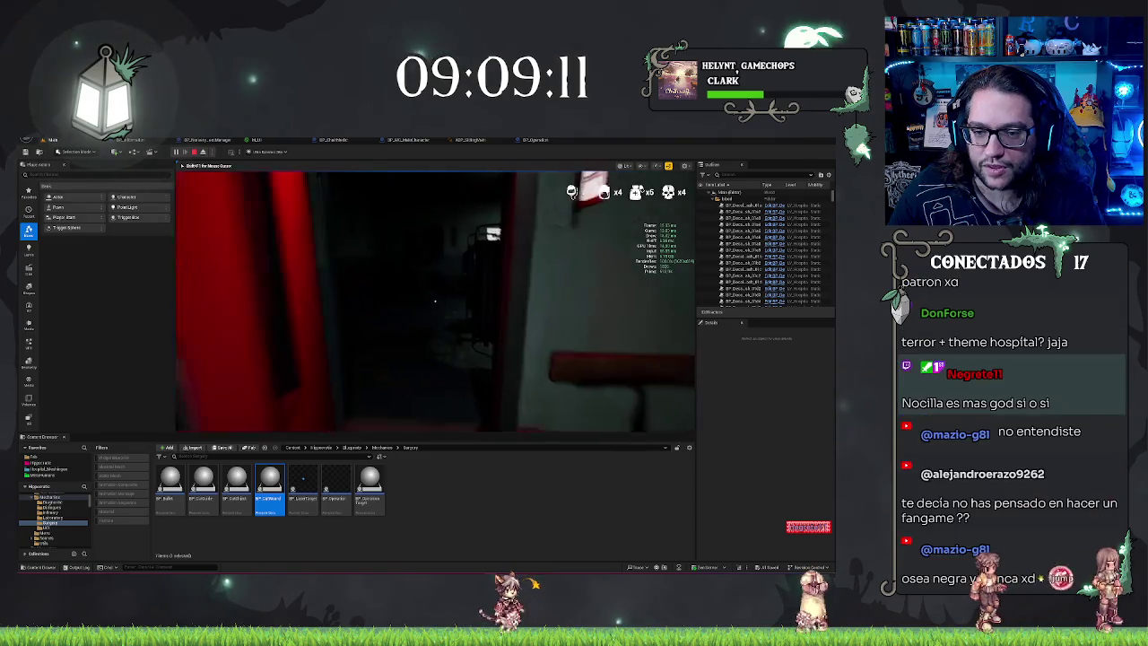
pyautogui.press('w')
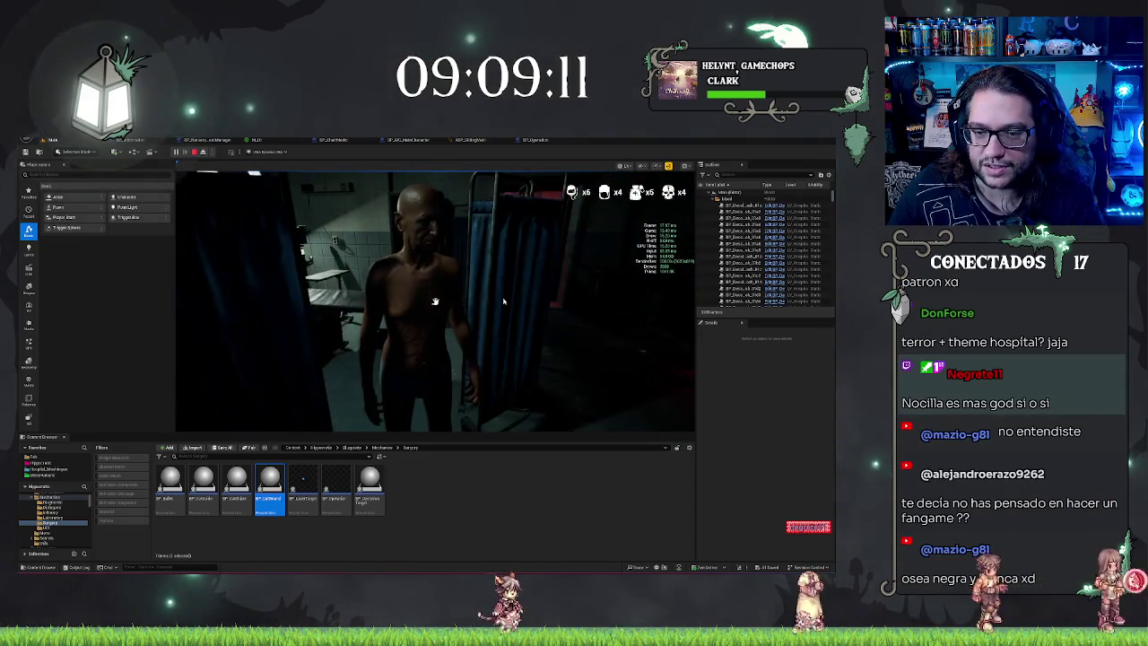
# Close the dialogue, cut along the torso incision guide, and remove the marked intestine section.
pyautogui.click(452, 307)
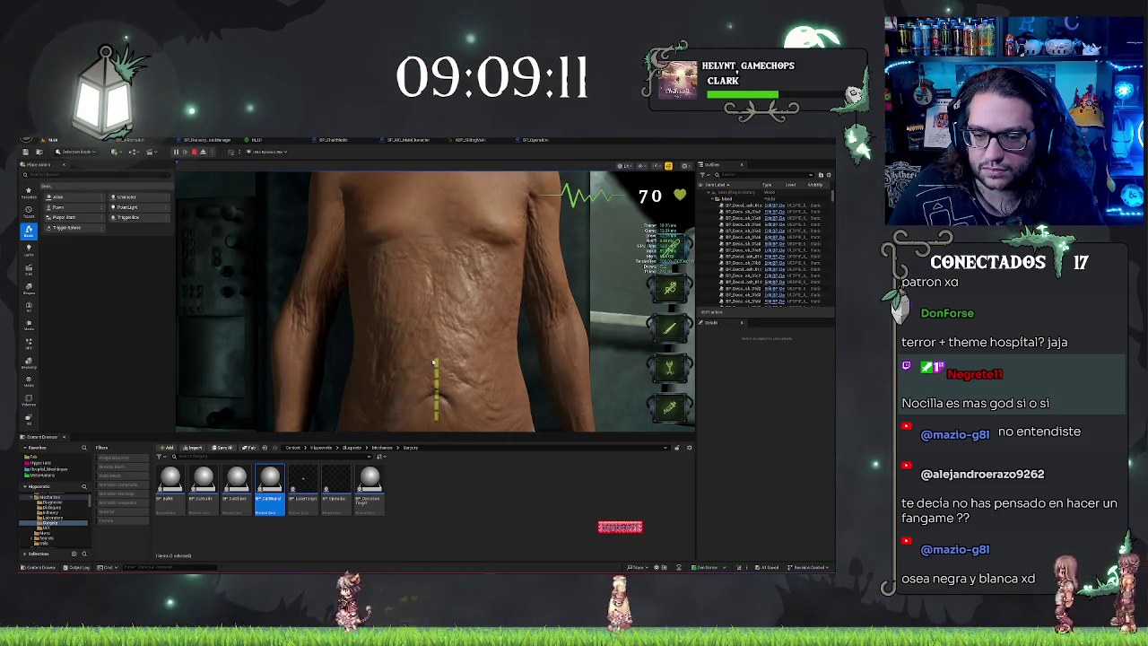
pyautogui.moveTo(436, 368); pyautogui.dragTo(436, 417)
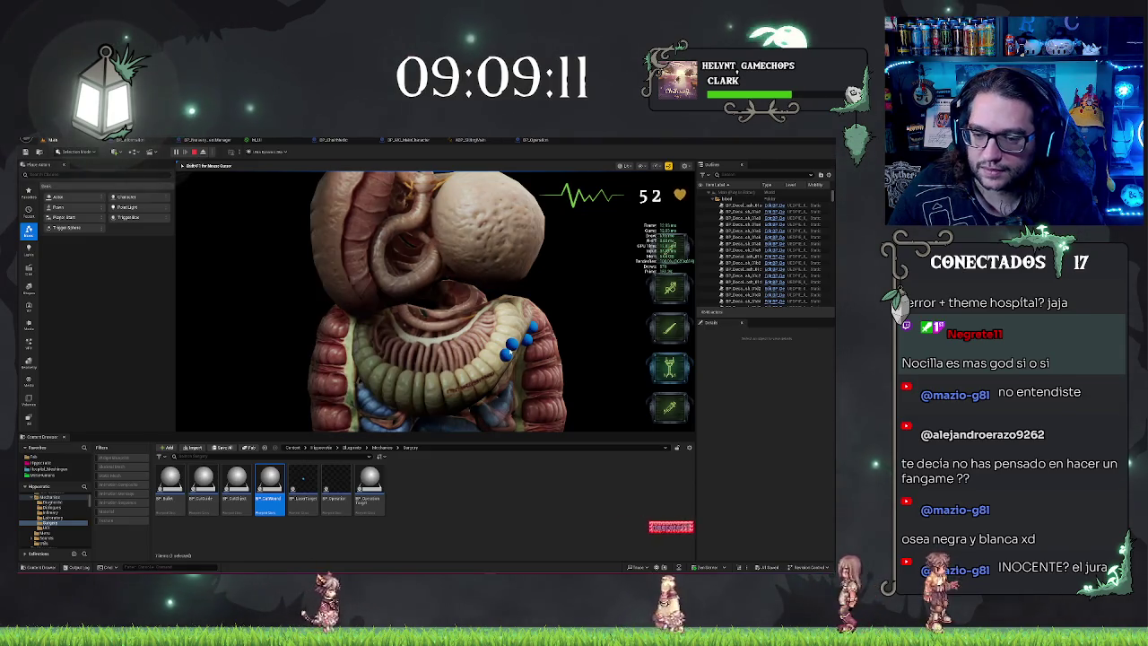
pyautogui.click(509, 348)
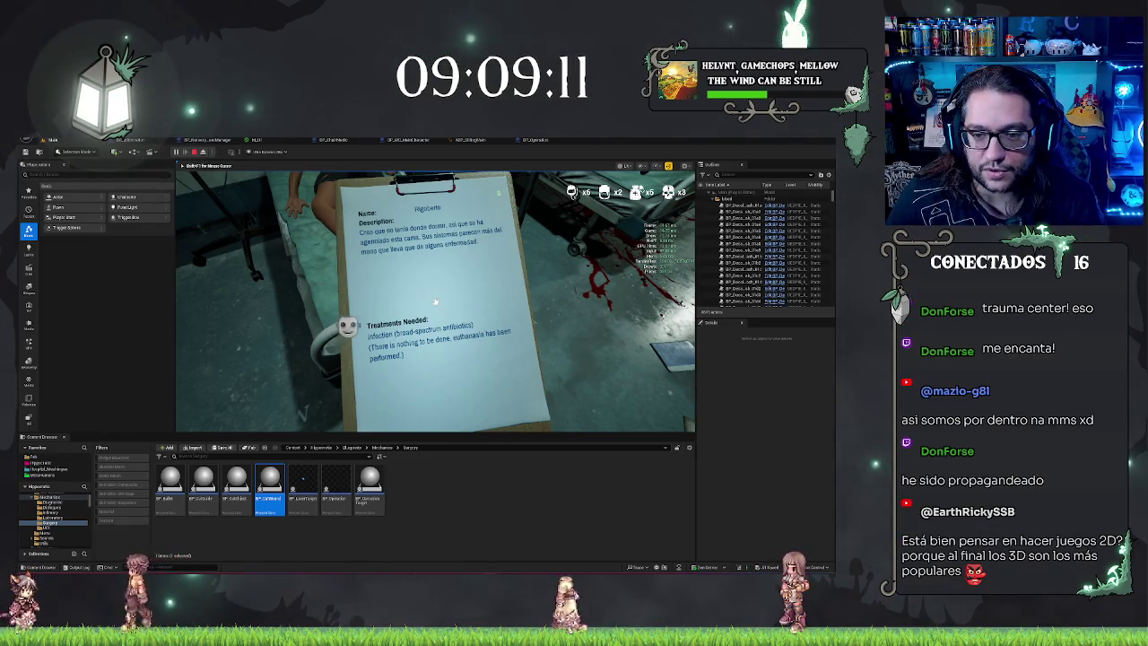
# Lower the patient's clipboard to bring the bed back into view.
pyautogui.click(434, 302)
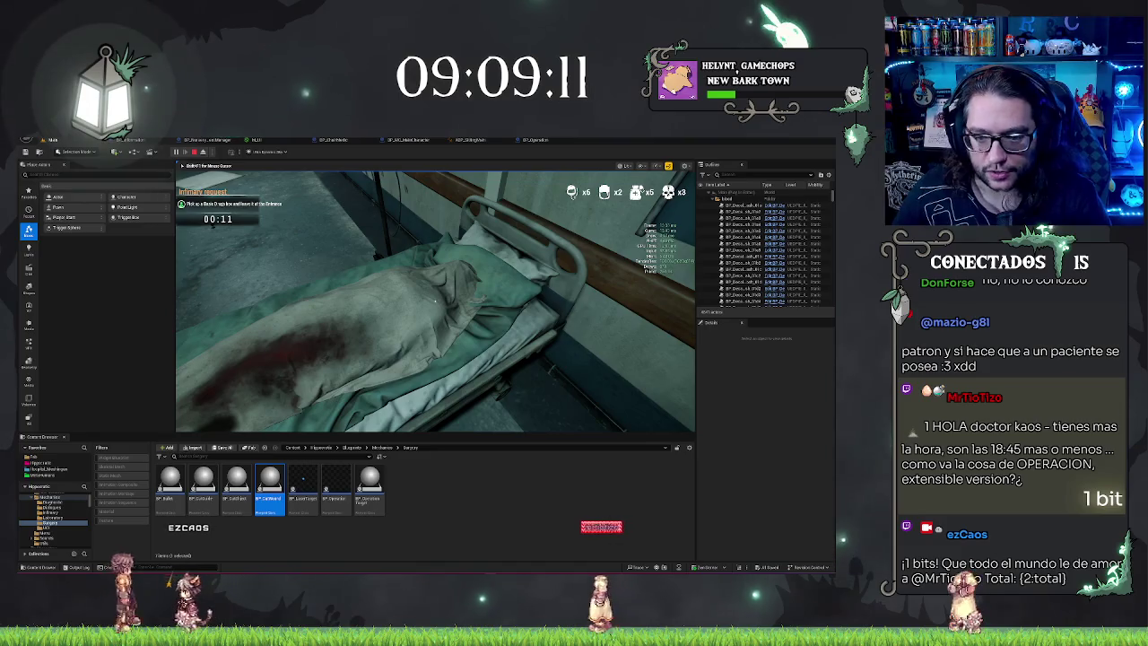
# Walk from the bed through the bench corridor and desk room to the information-board room doorway.
pyautogui.press('w')
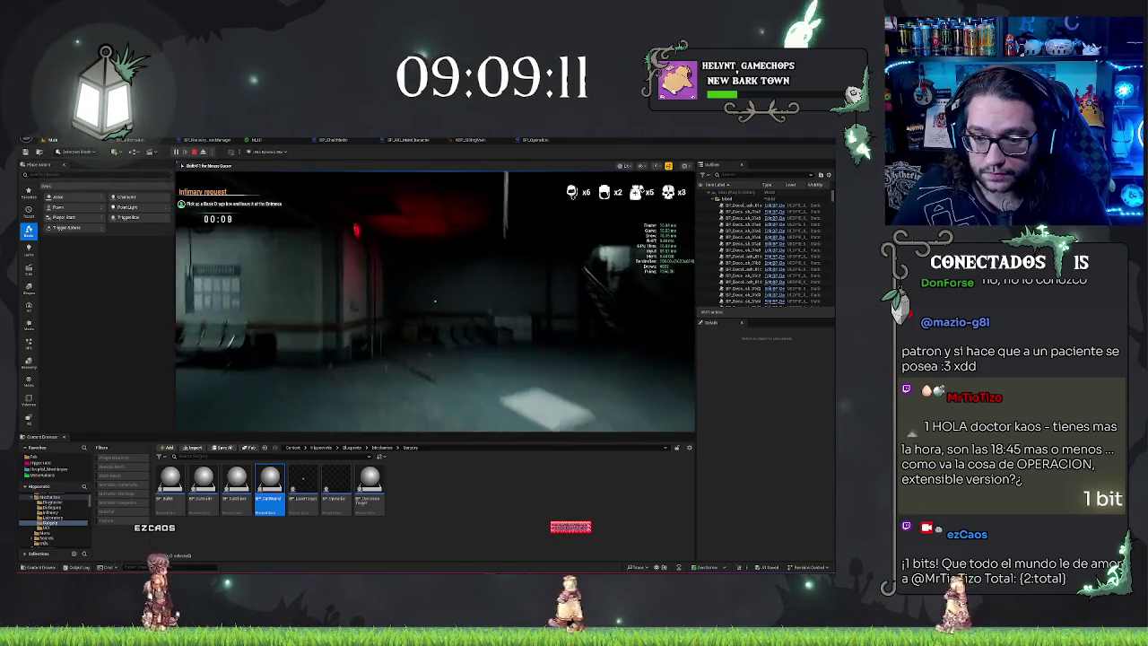
pyautogui.press('w')
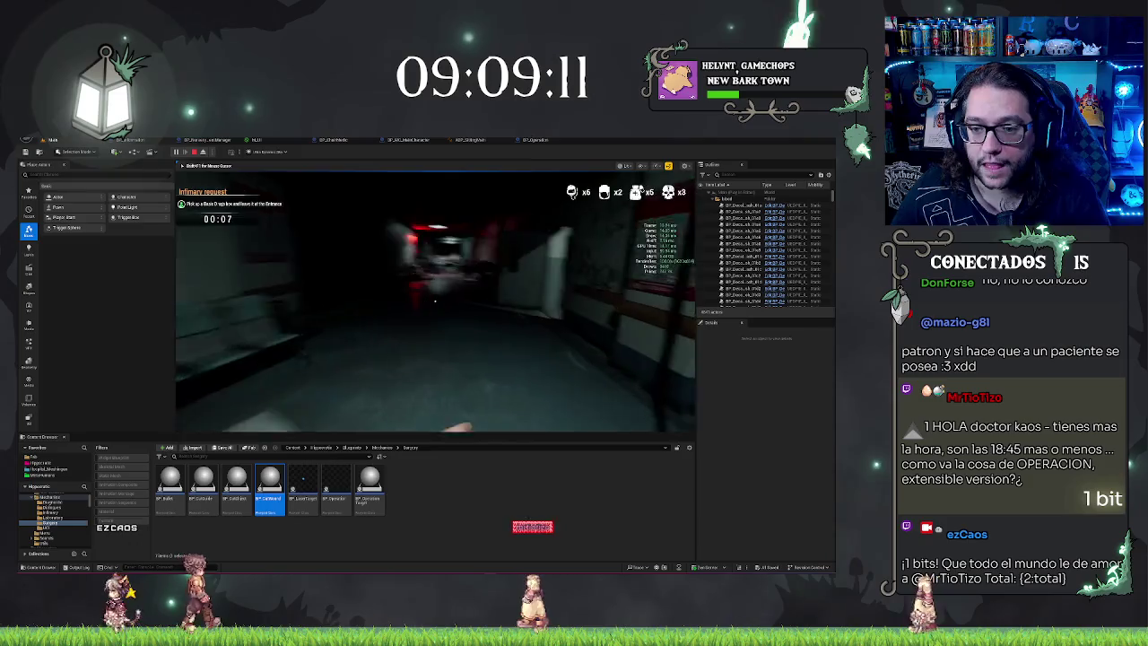
pyautogui.press('w')
pyautogui.press('w')
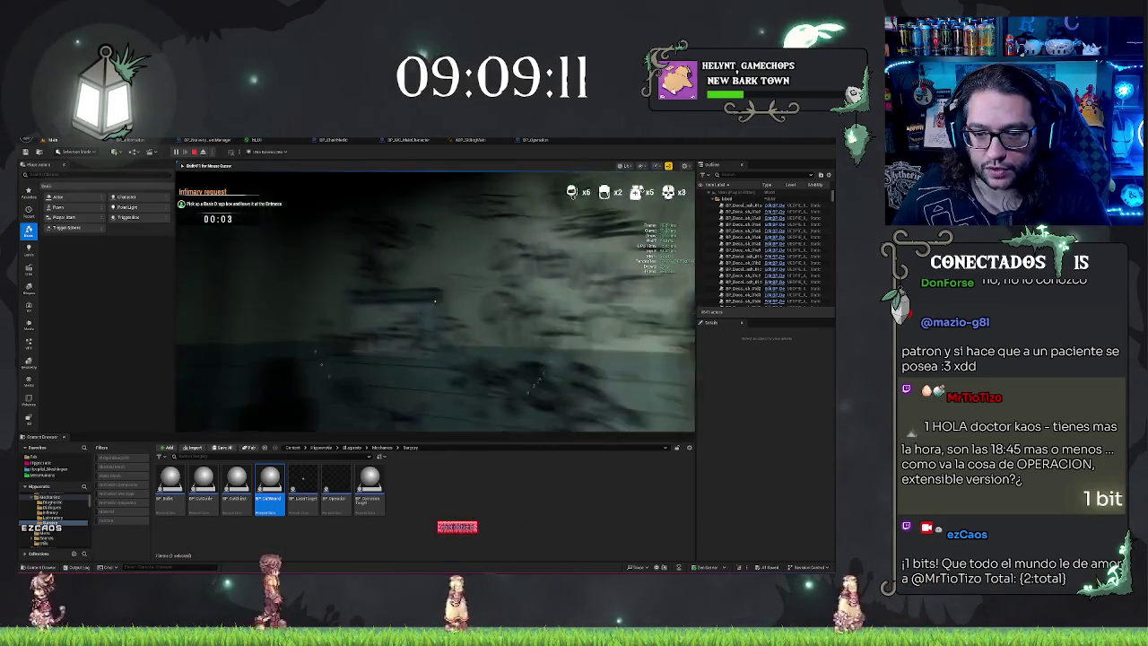
pyautogui.press('w')
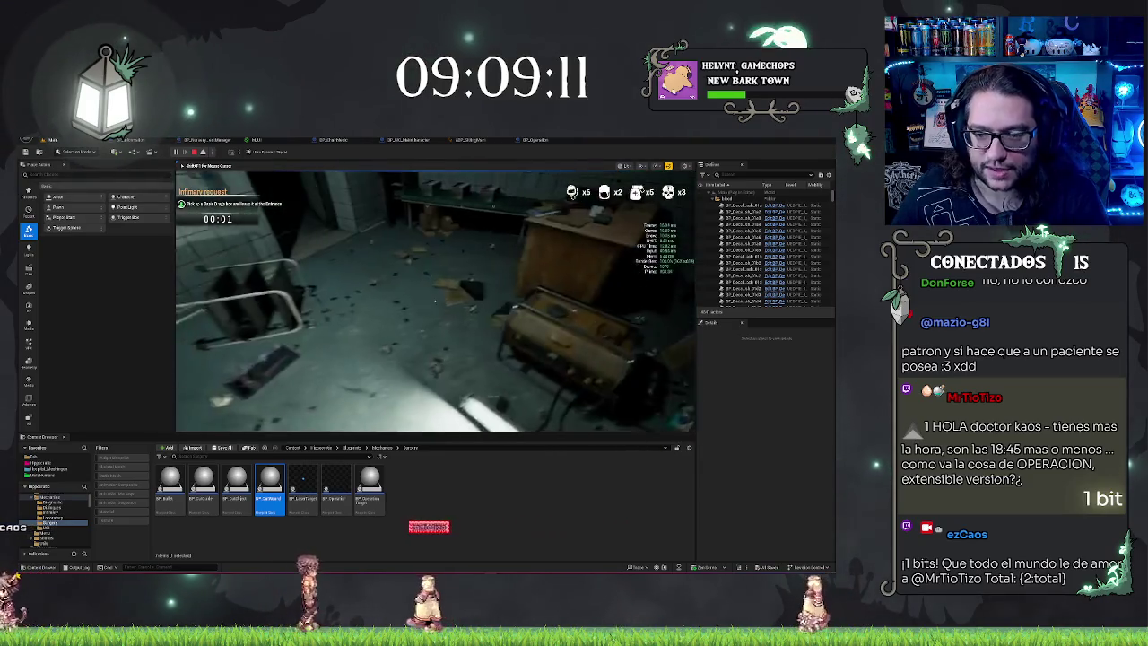
pyautogui.press('w')
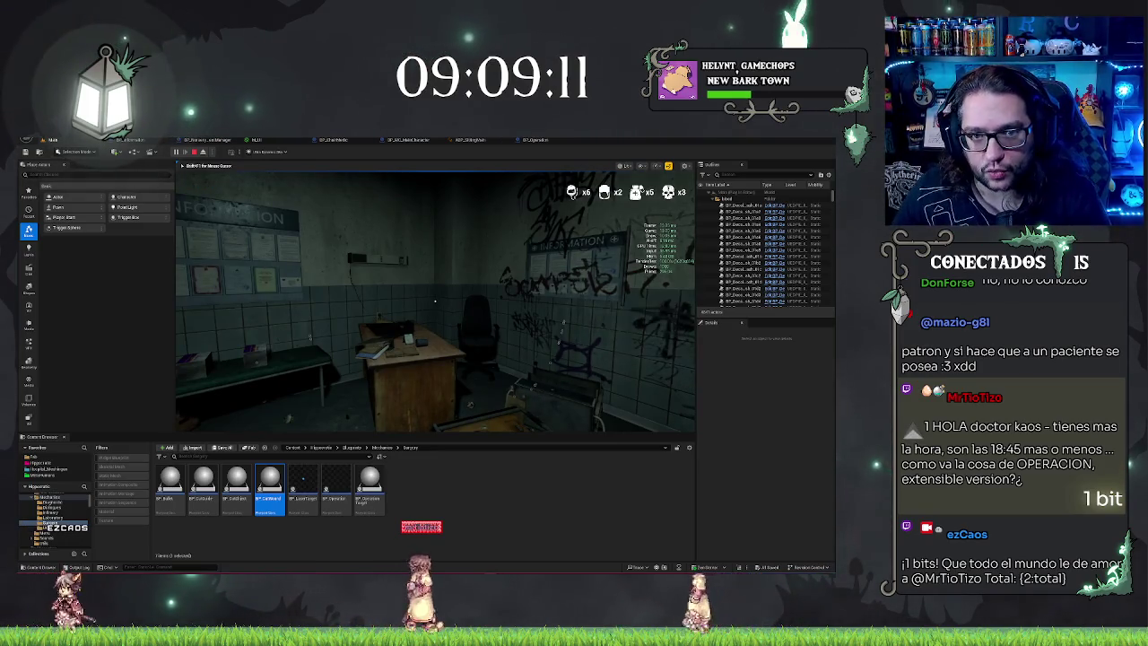
pyautogui.press('w')
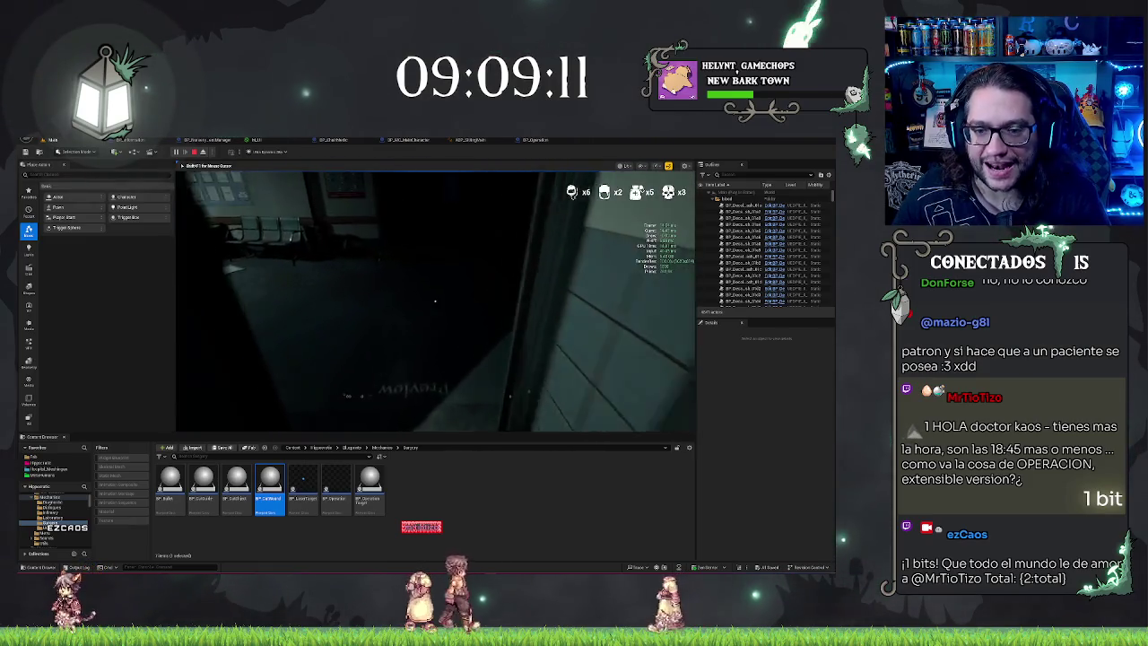
pyautogui.press('w')
# Step into the chair room and look around toward the tiled wall and lit corridor.
pyautogui.press('s')
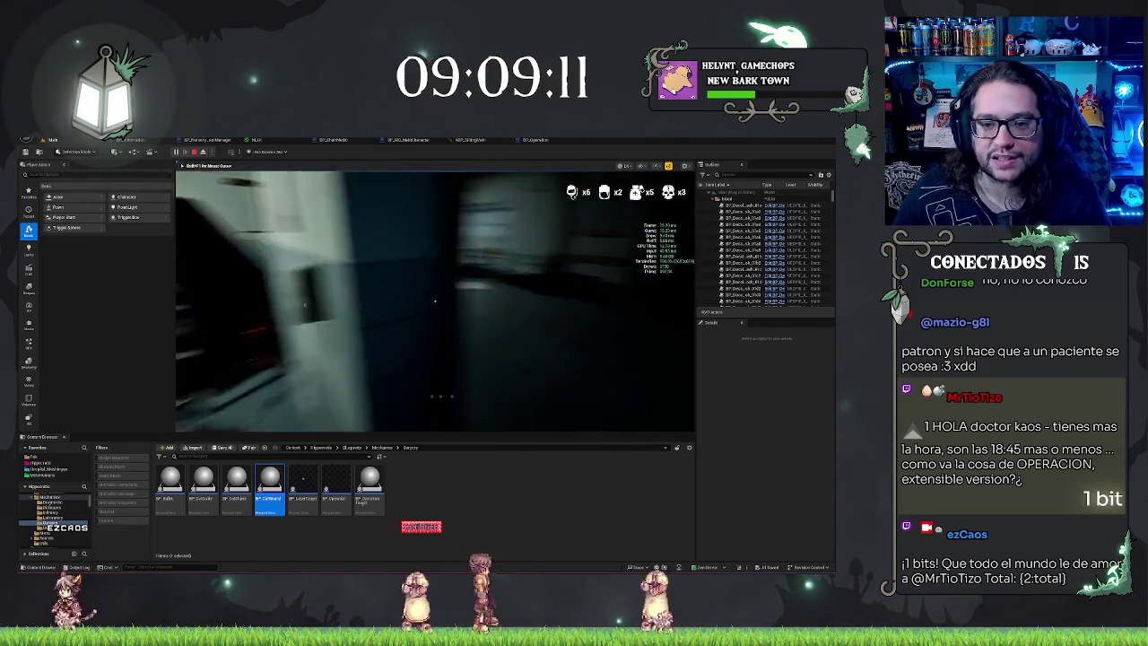
pyautogui.press('w')
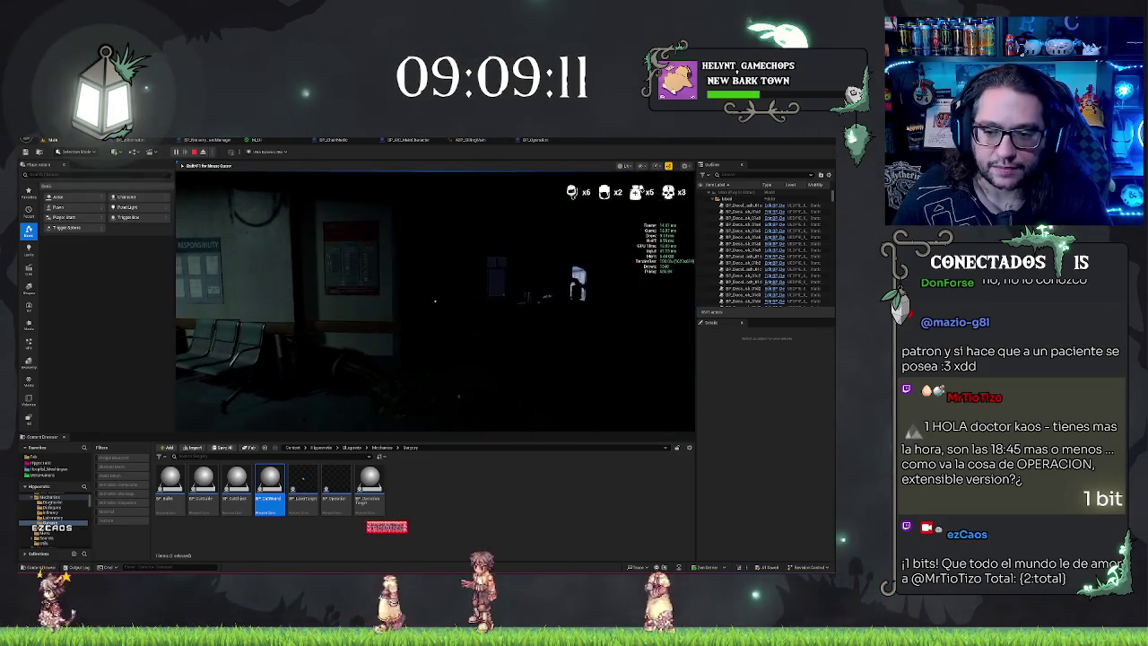
pyautogui.press('w')
pyautogui.press('w')
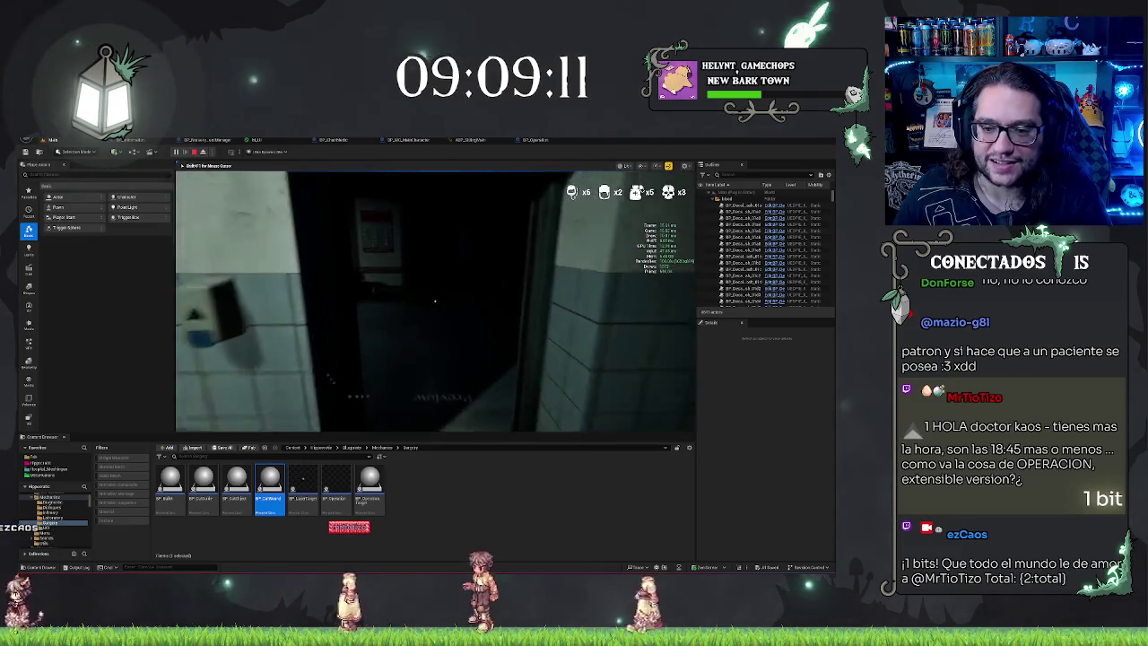
pyautogui.press('w')
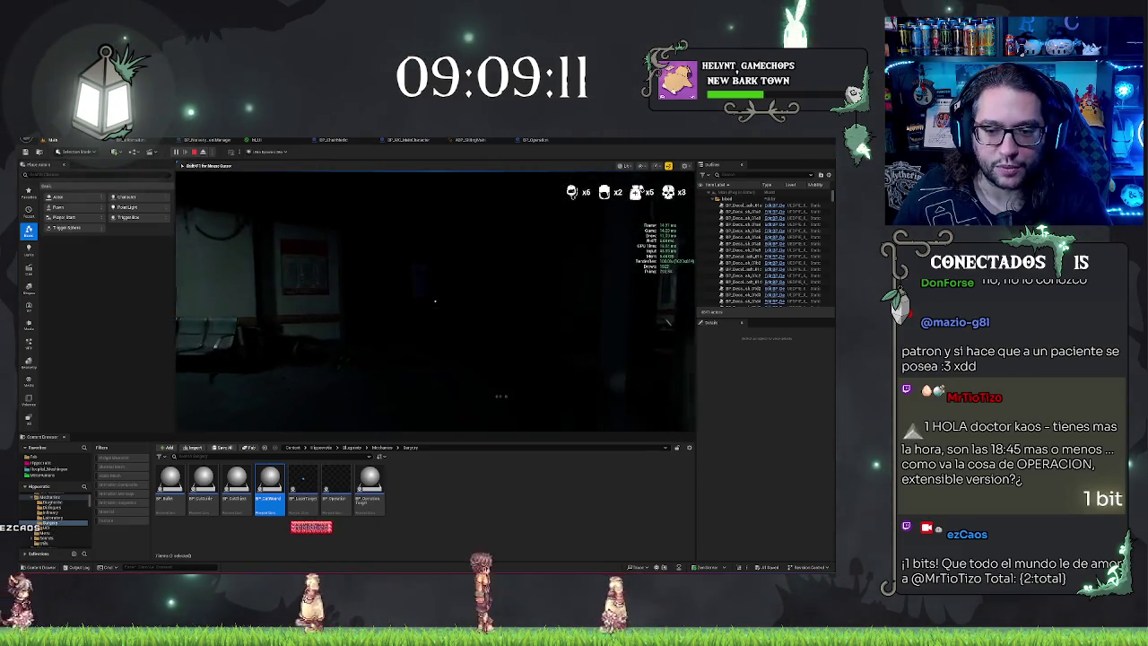
pyautogui.press('w')
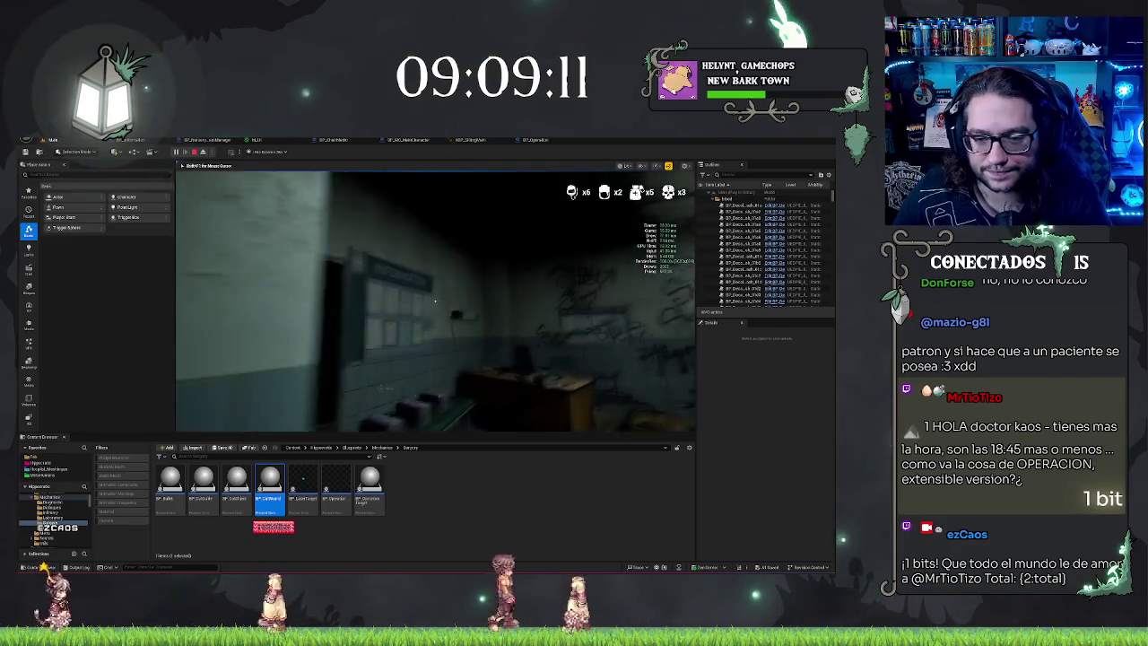
pyautogui.press('w')
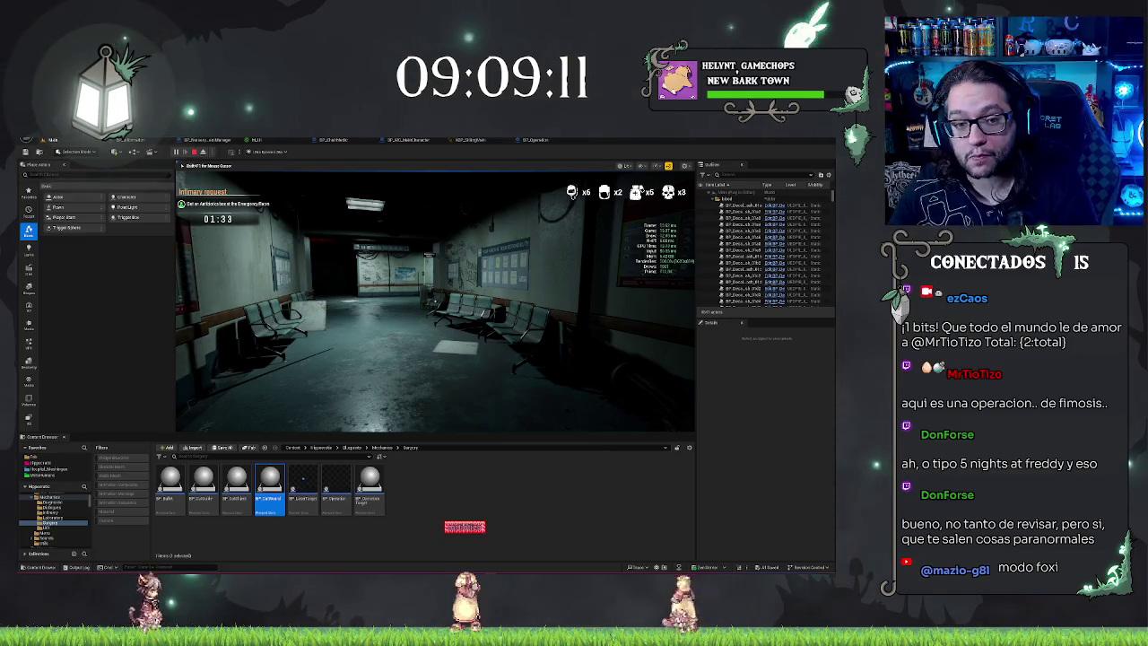
# Walk from the waiting room into the infirmary with beds, then stop the playtest.
pyautogui.press('w')
pyautogui.press('w')
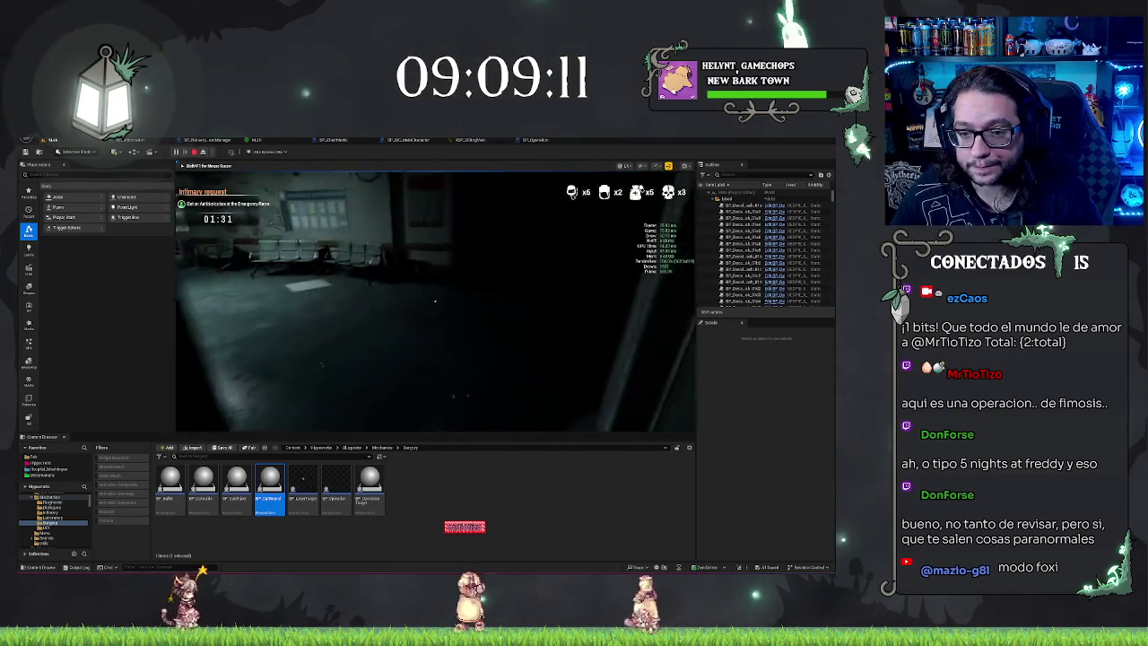
pyautogui.press('w')
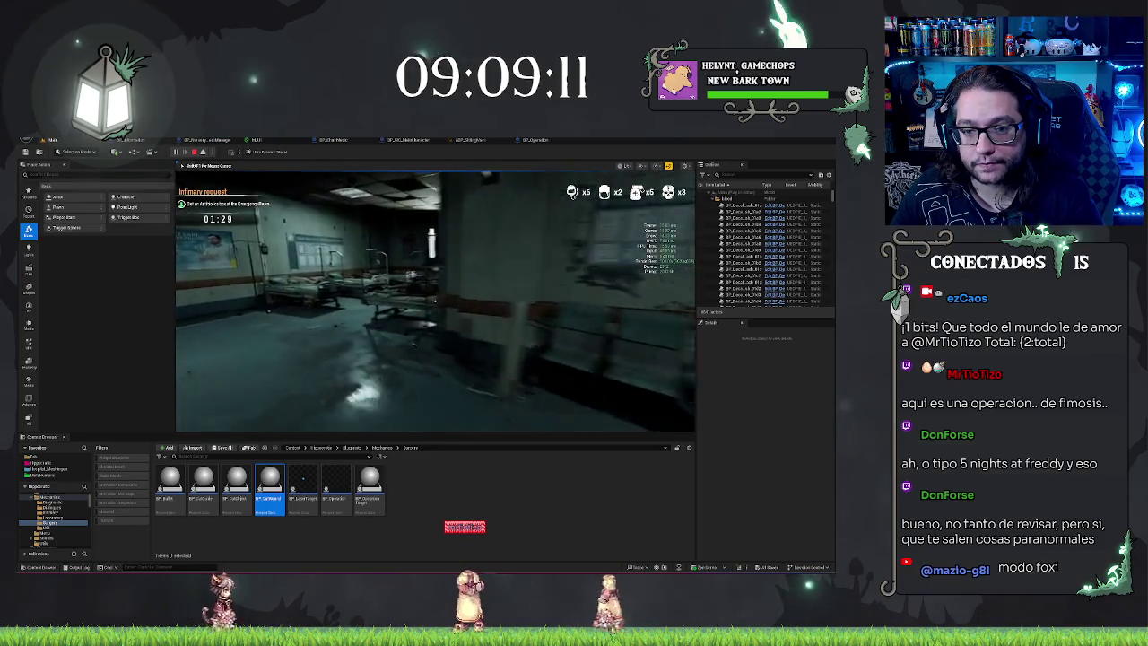
pyautogui.press('w')
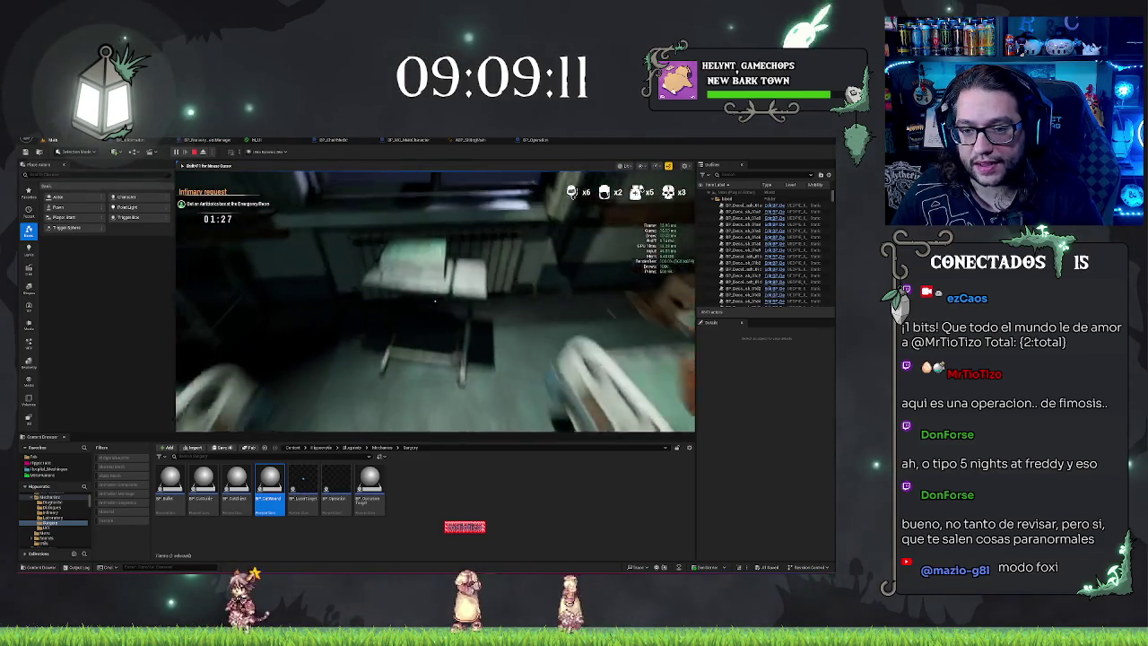
pyautogui.press('w')
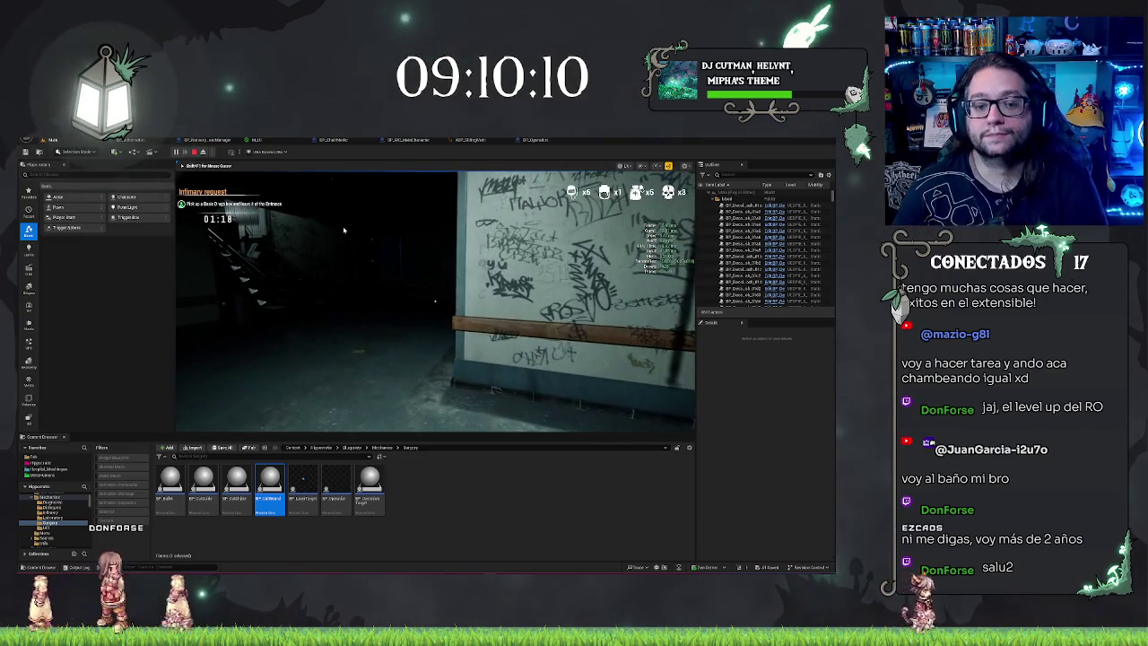
pyautogui.press('Escape')
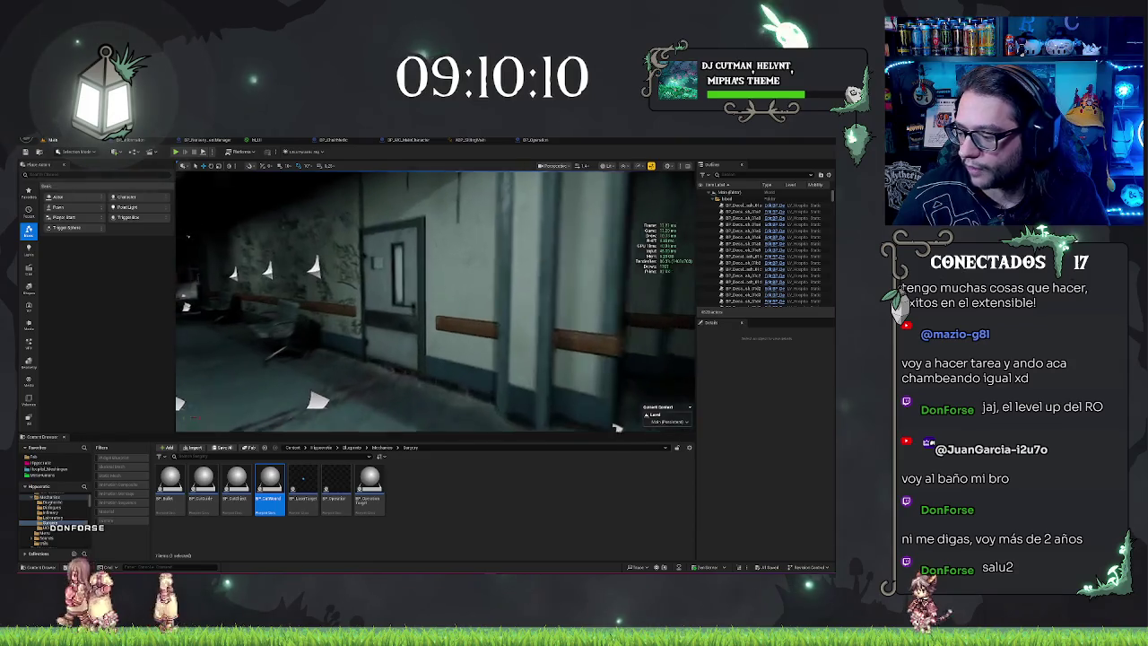
# Fly the editor camera along the corridor into the room with the seated figure.
pyautogui.moveTo(430, 300); pyautogui.dragTo(670, 296)
pyautogui.moveTo(425, 426)
pyautogui.mouseDown()
pyautogui.moveTo(484, 420)
pyautogui.moveTo(431, 417)
pyautogui.mouseUp()
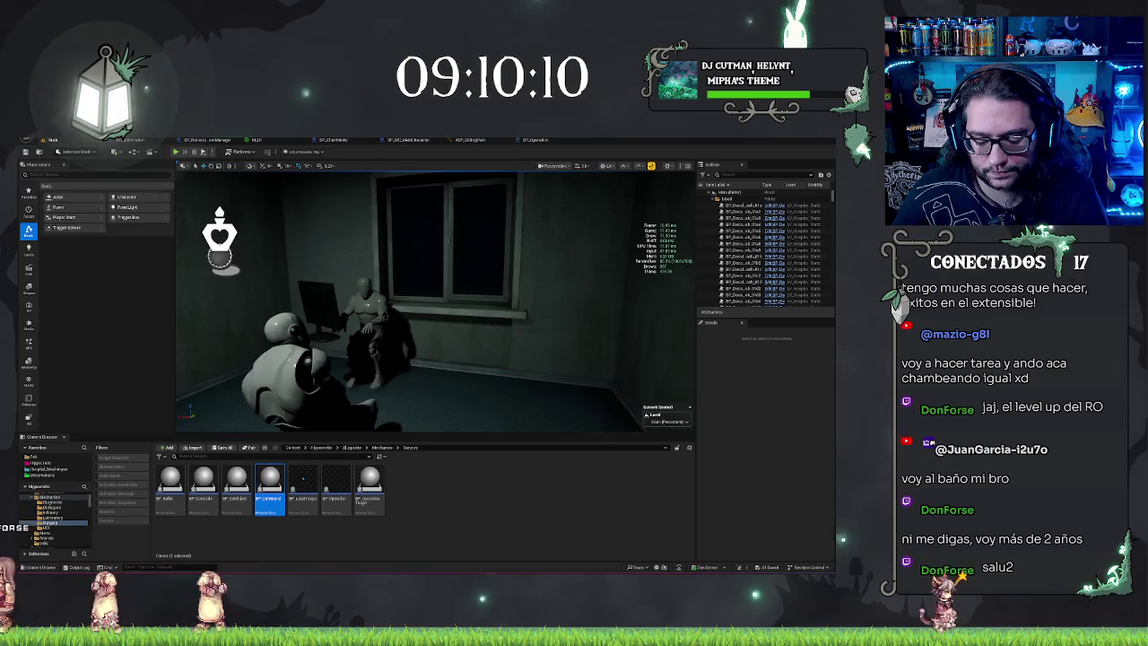
pyautogui.moveTo(467, 282); pyautogui.dragTo(413, 287)
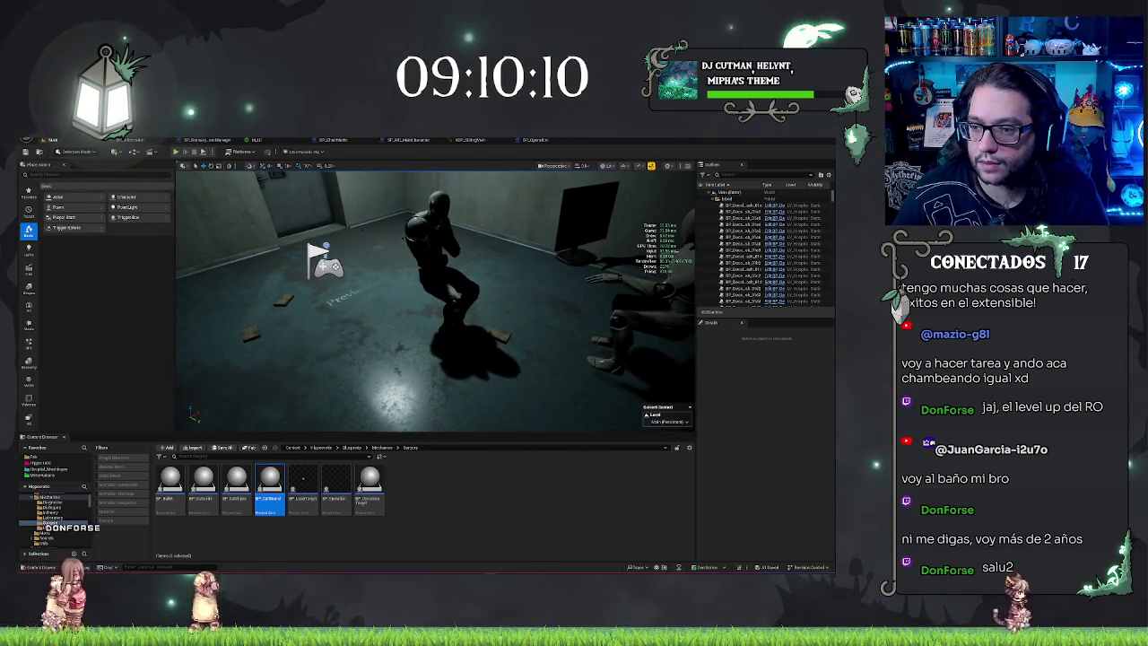
# Scroll through the World Outliner and select a group of the office room's actors.
pyautogui.scroll(-3, 830, 196)
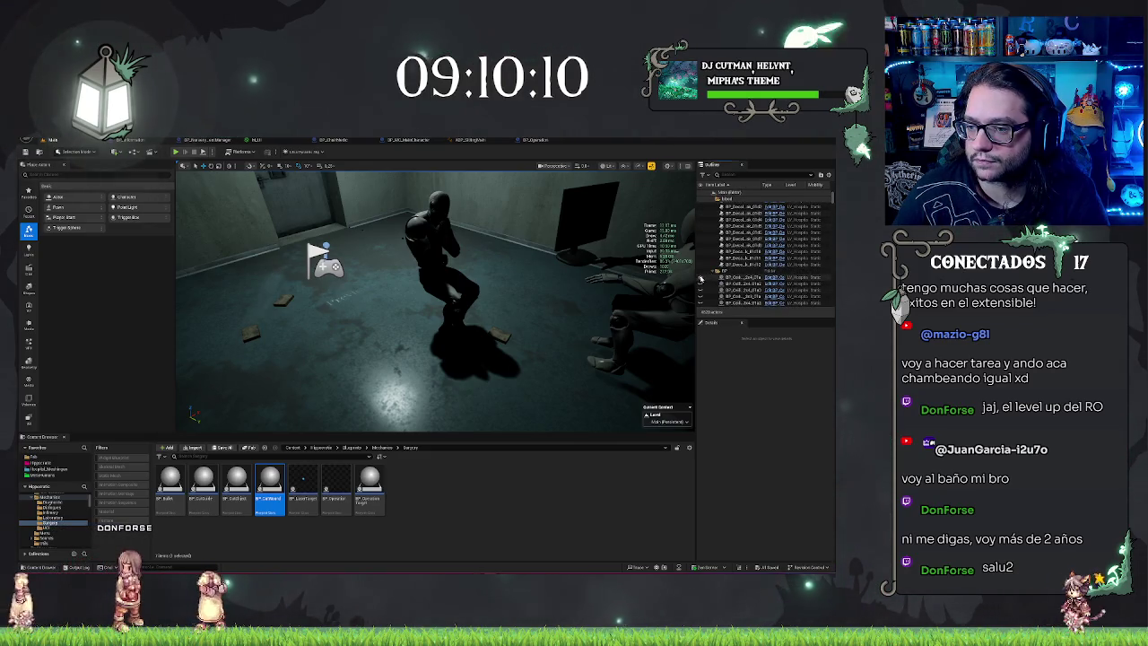
pyautogui.scroll(-5, 824, 204)
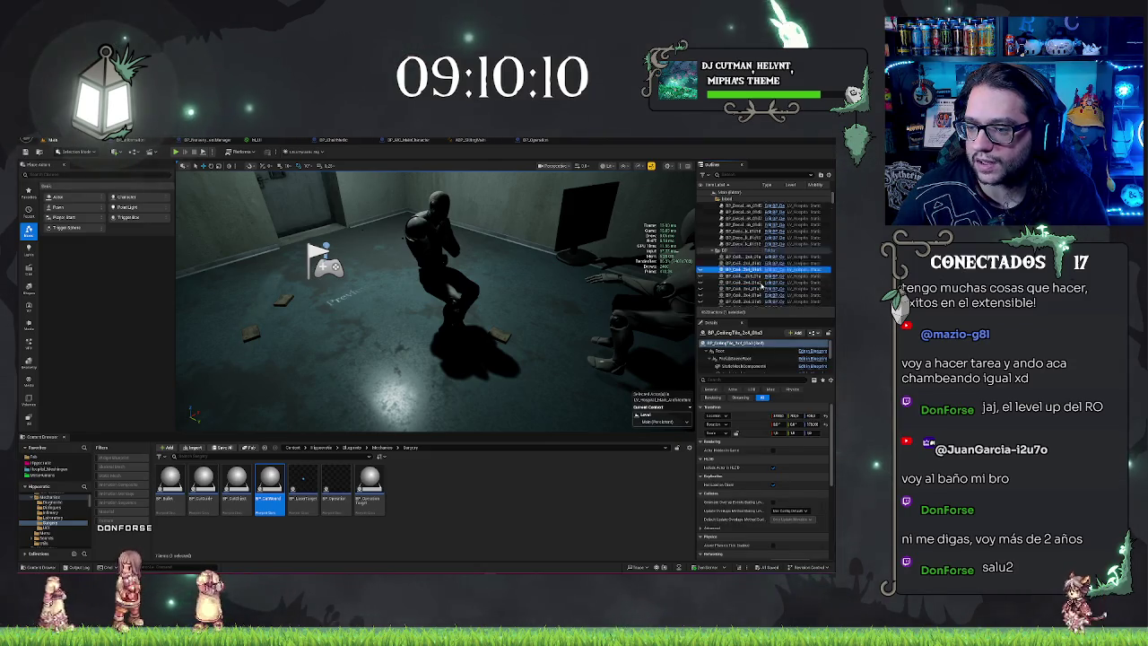
pyautogui.moveTo(831, 202); pyautogui.dragTo(828, 299)
pyautogui.scroll(5, 762, 251)
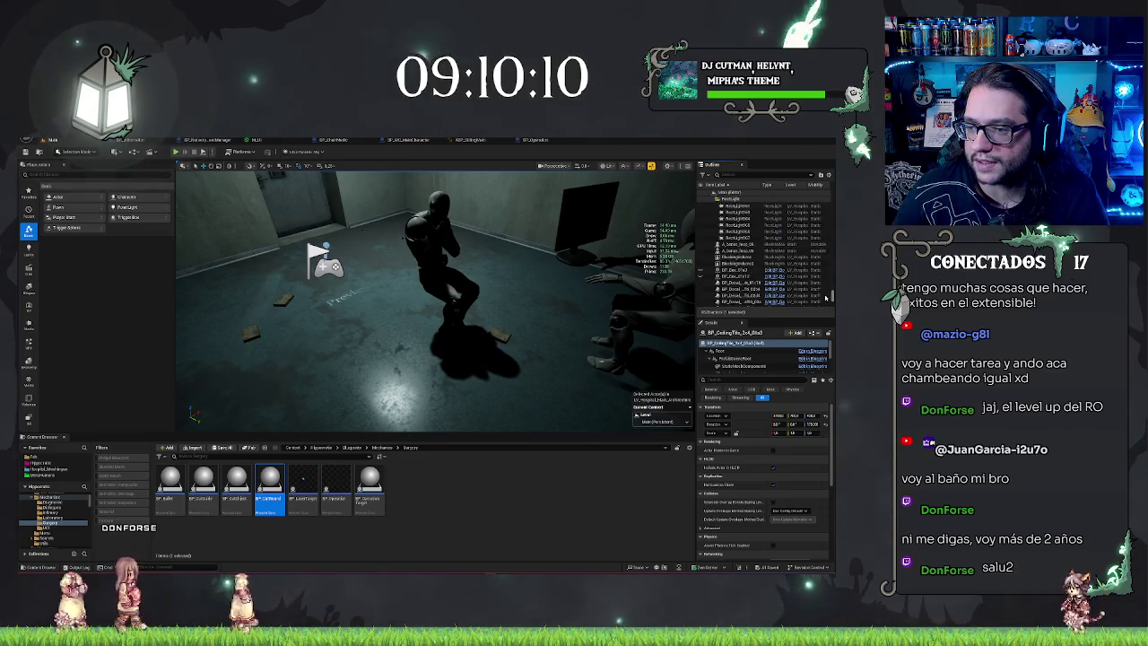
pyautogui.keyDown('shift'); pyautogui.click(722, 276); pyautogui.keyUp('shift')
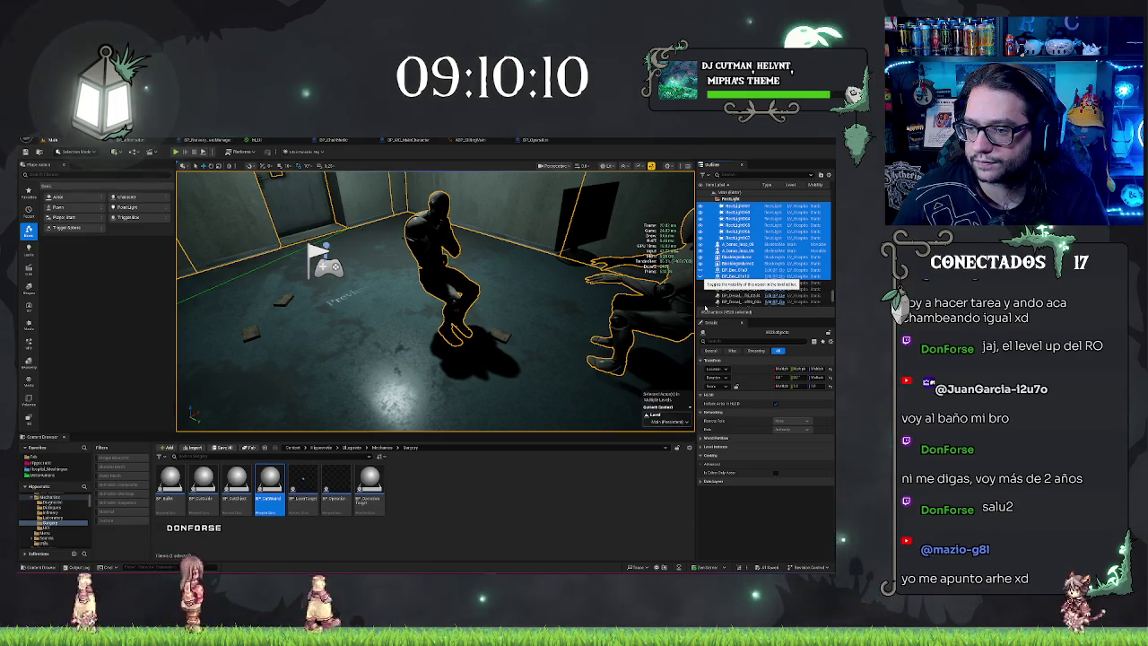
# Frame the office desk, computer and seated figures in the viewport, clear the selection, then switch to the browser.
pyautogui.press('f')
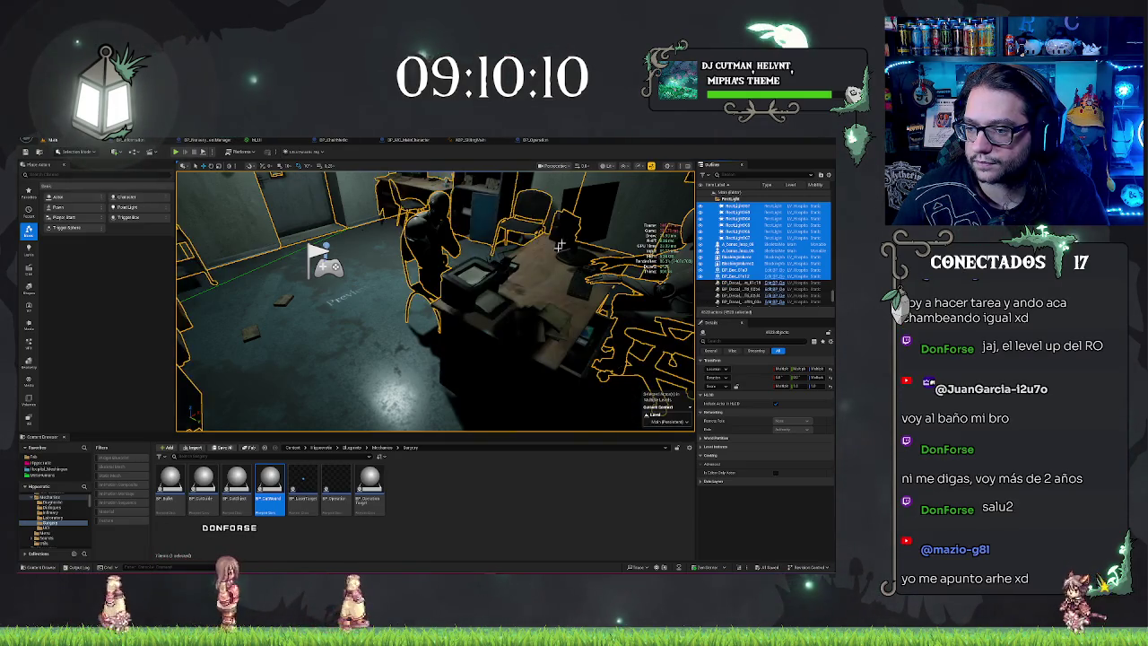
pyautogui.press('Escape')
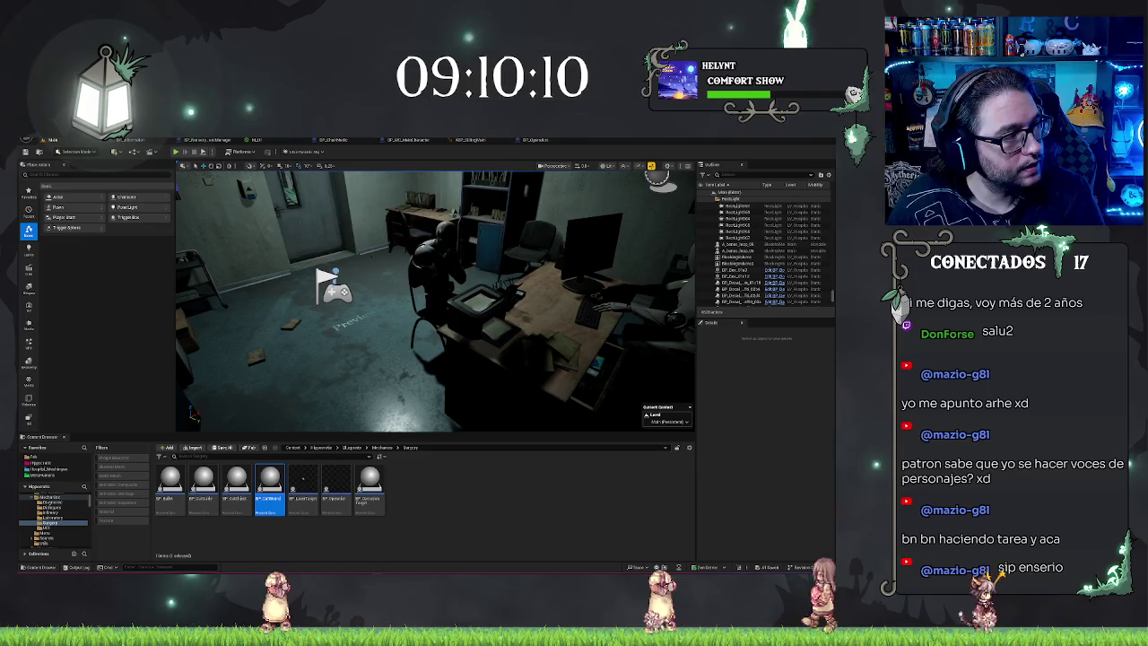
pyautogui.hotkey('alt', 'Tab')
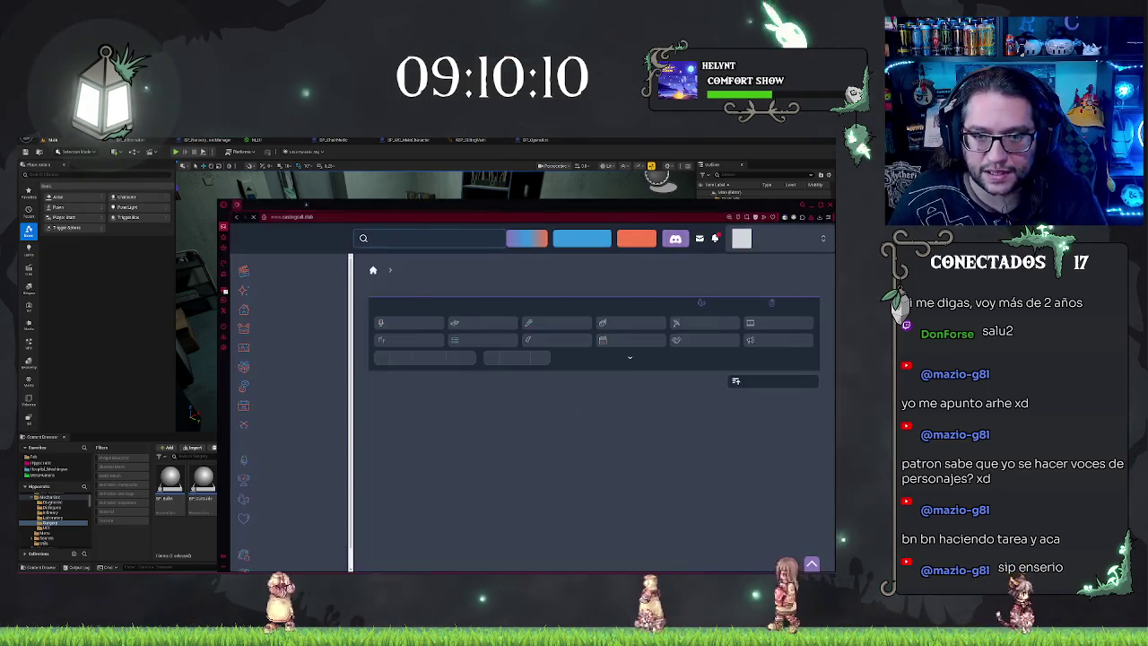
# Dismiss the cookie notice, narrow and reposition the browser over the editor, then open Notifications.
pyautogui.click(380, 487)
pyautogui.moveTo(792, 215); pyautogui.dragTo(589, 240)
pyautogui.moveTo(423, 160); pyautogui.dragTo(450, 191)
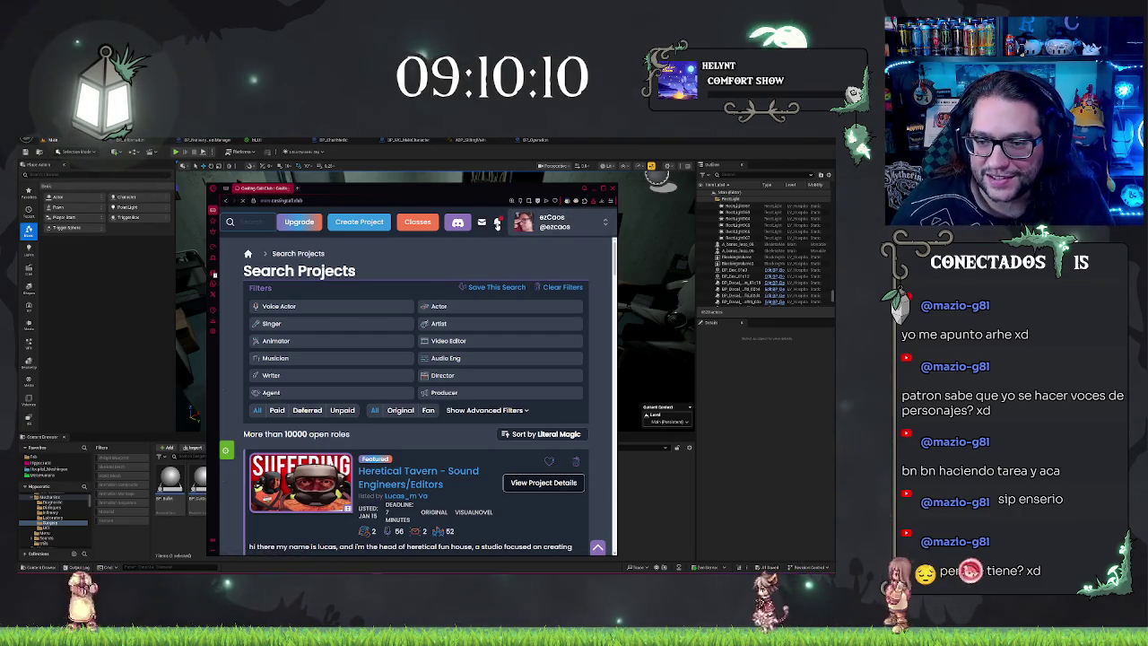
pyautogui.click(498, 223)
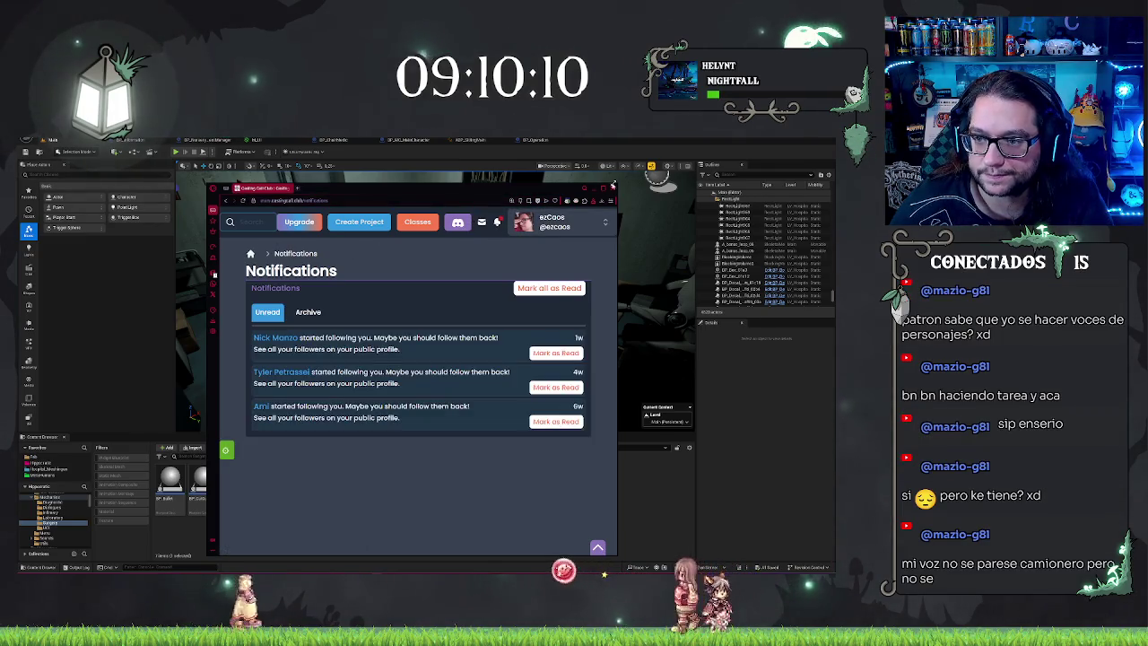
# Mark all three new-follower notifications as read and minimize the browser to reveal the editor.
pyautogui.click(548, 288)
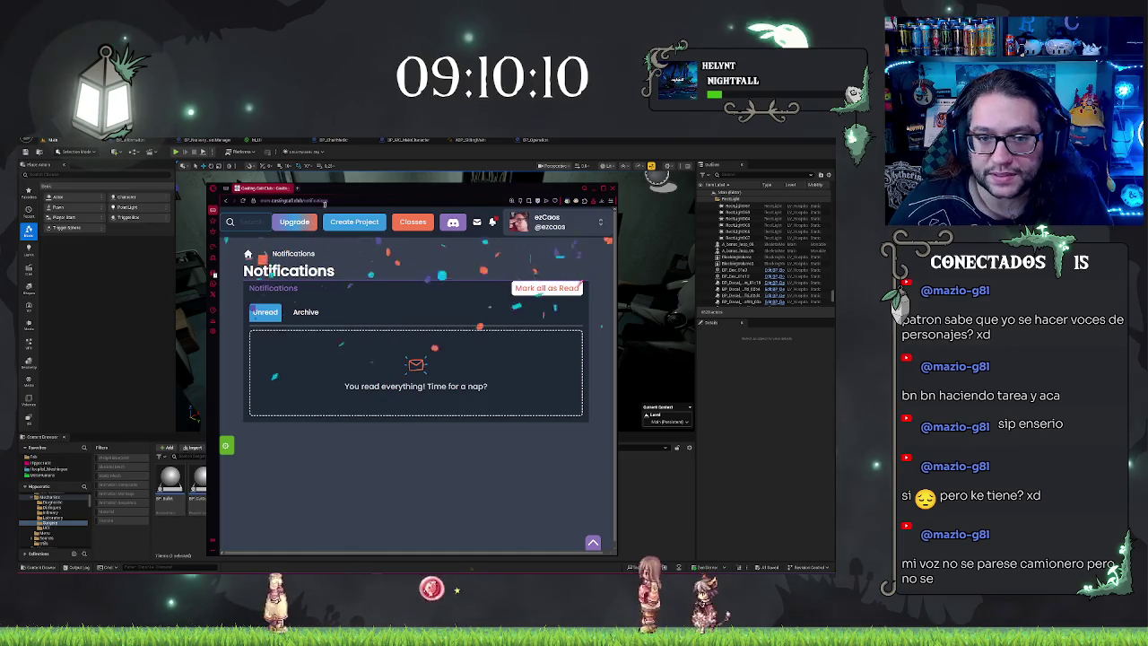
pyautogui.click(612, 188)
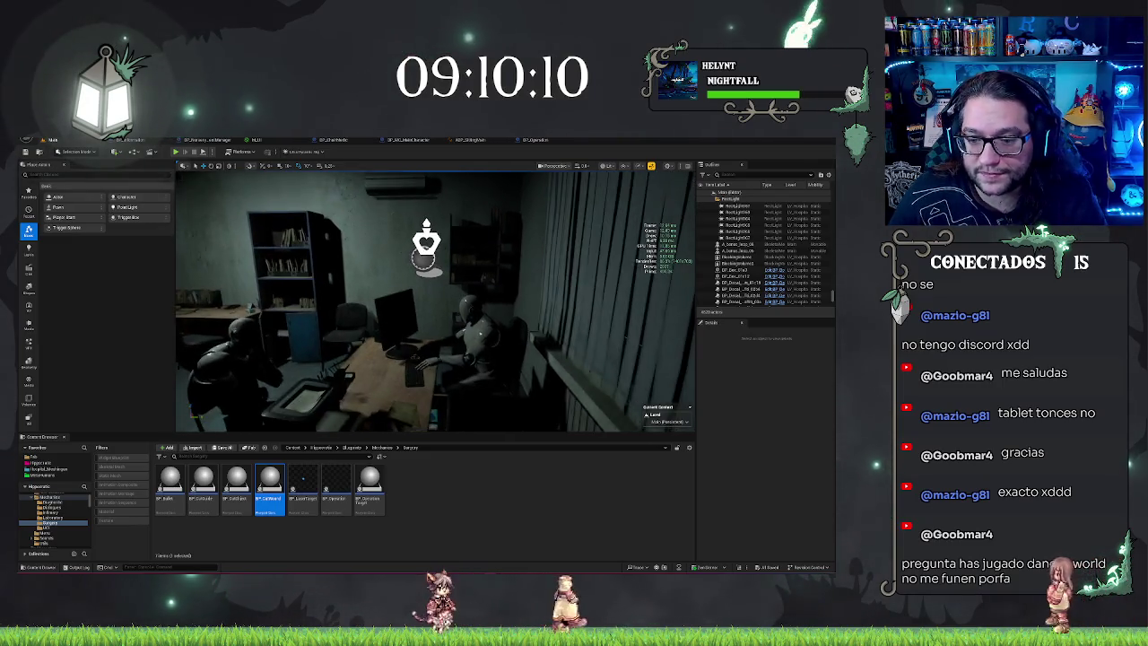
pyautogui.rightClick(496, 345)
pyautogui.press('Escape')
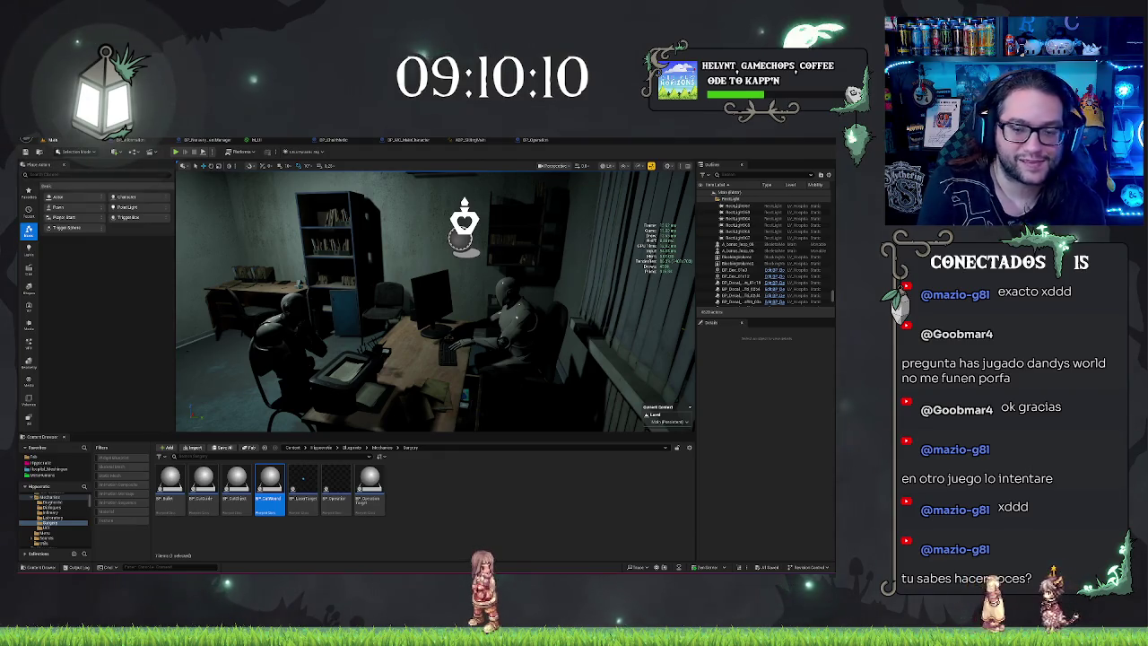
pyautogui.click(515, 466)
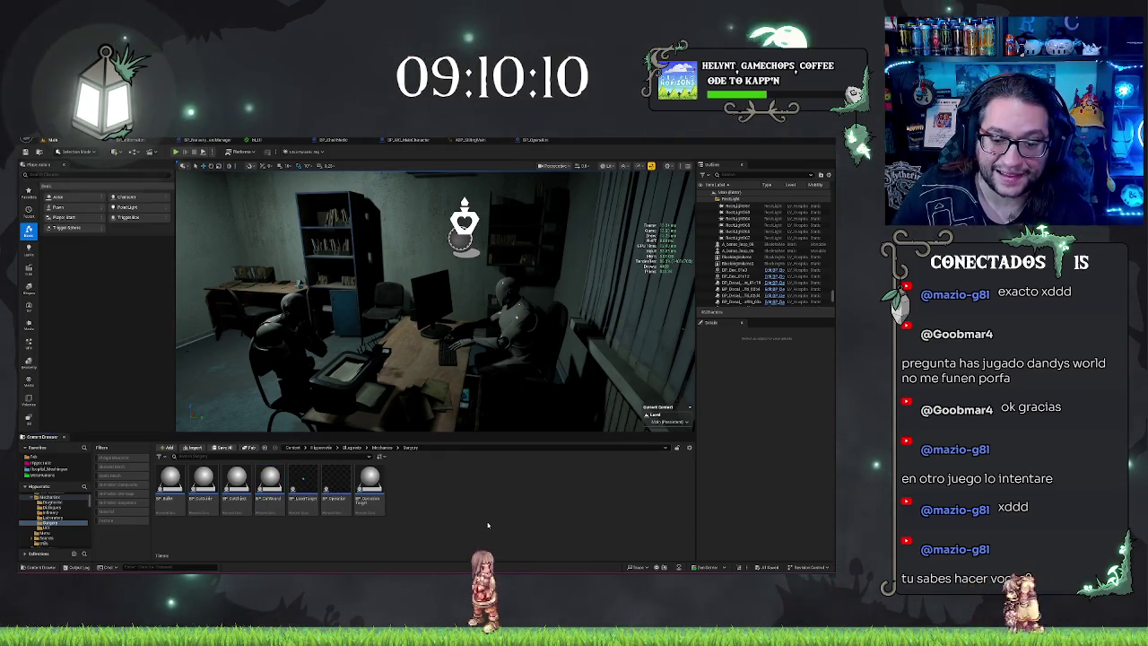